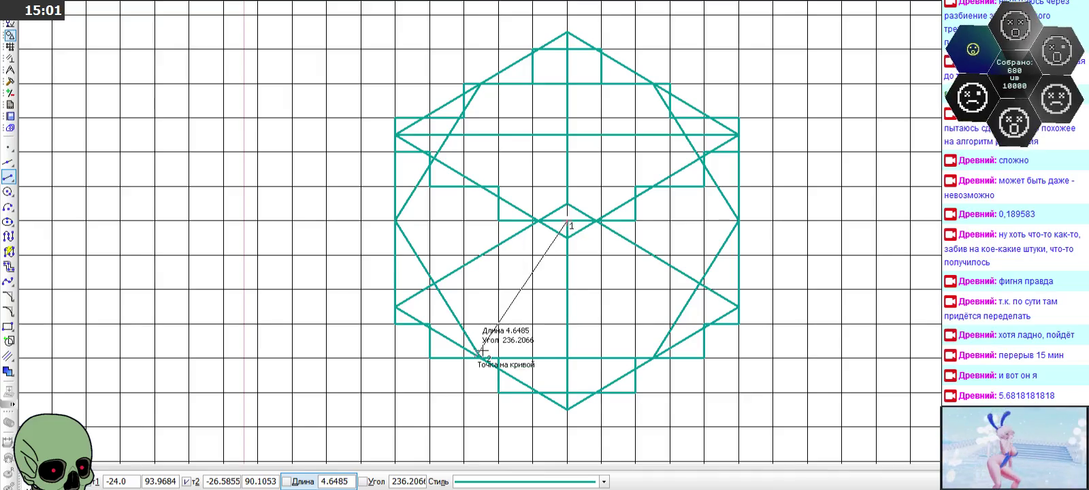
- Draw teal lines from the hexagon centre to the lower-left, lower-right, upper-left and upper-right intersections
left_click(481, 356)
left_click(567, 221)
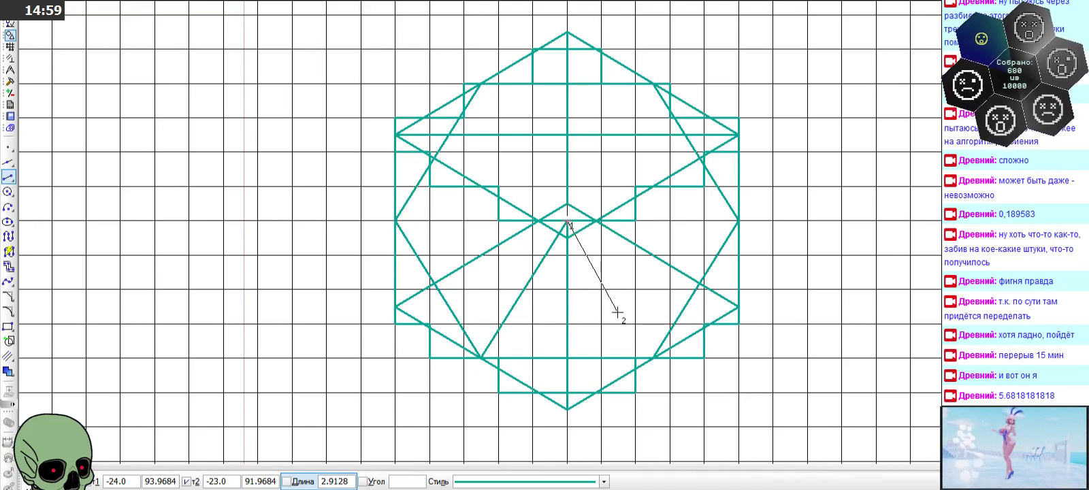
left_click(654, 356)
left_click(570, 229)
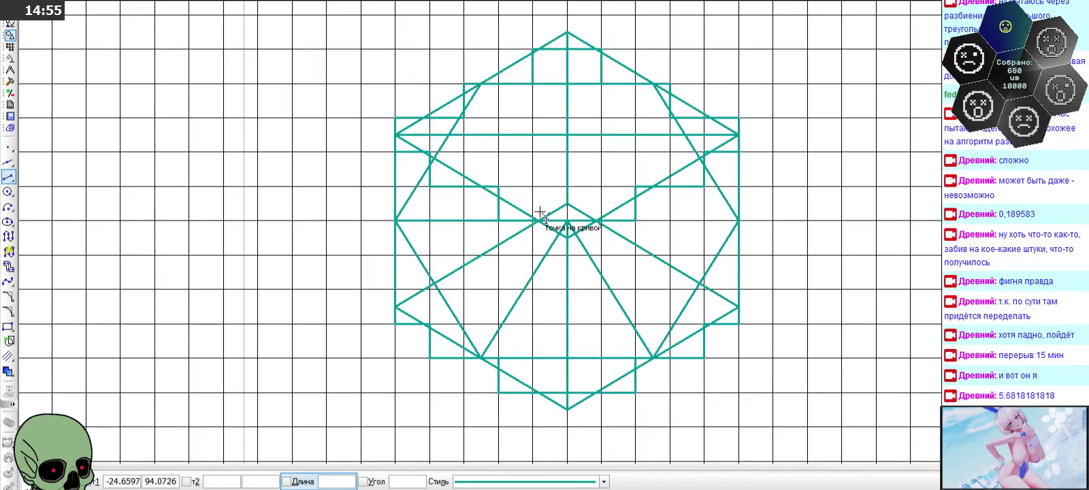
left_click(482, 86)
left_click(567, 222)
left_click(653, 85)
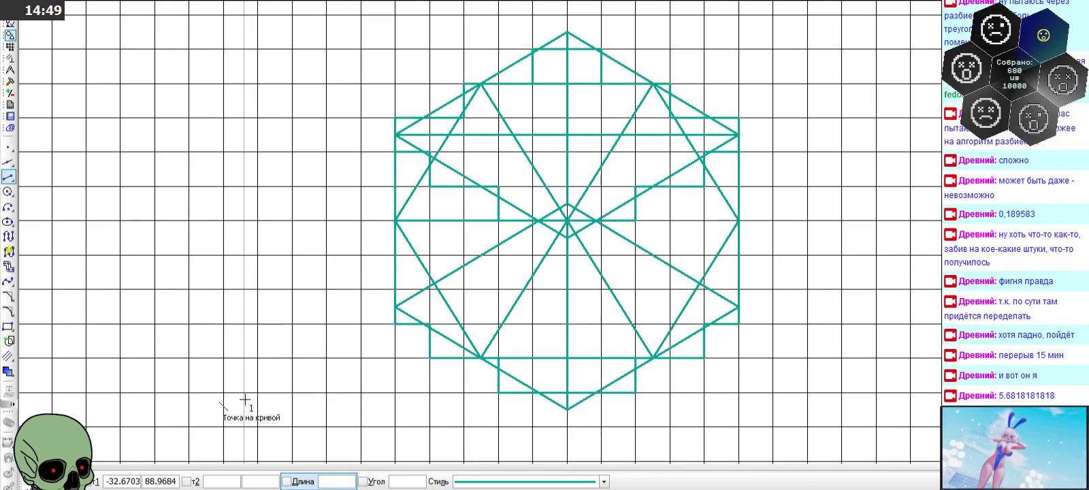
left_click(68, 482)
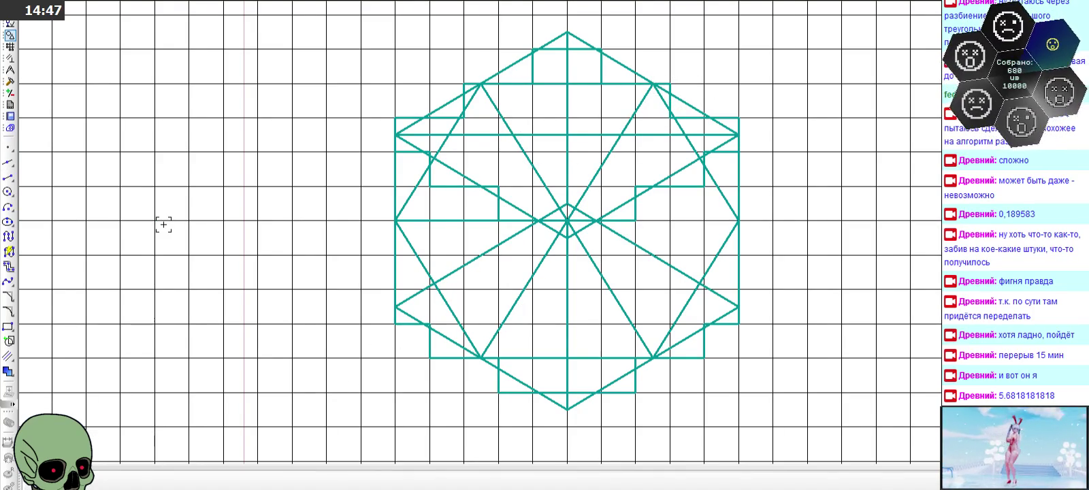
scroll(163, 224, "down", 1)
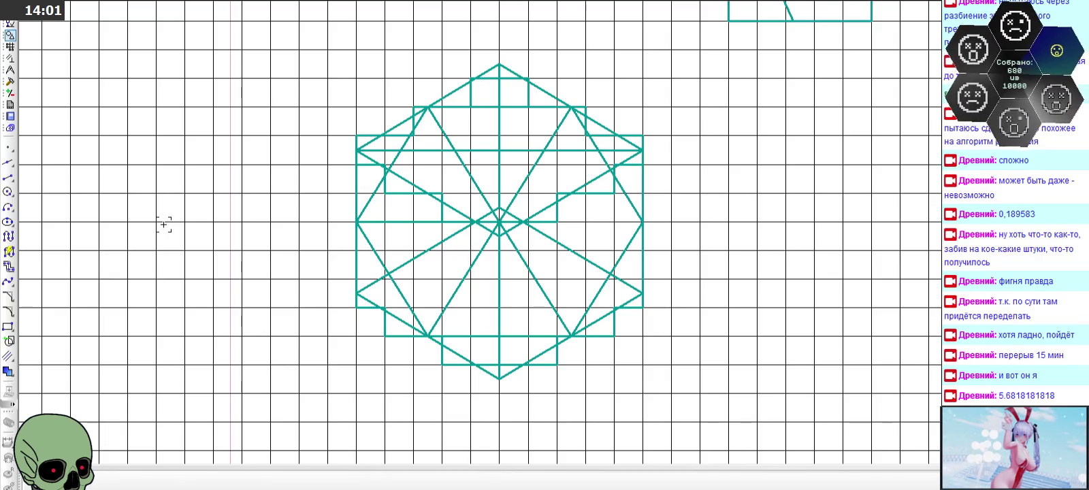
scroll(368, 118, "up", 2)
- Delete both long crossing diagonals and the horizontal line below the centre
scroll(477, 171, "up", 1)
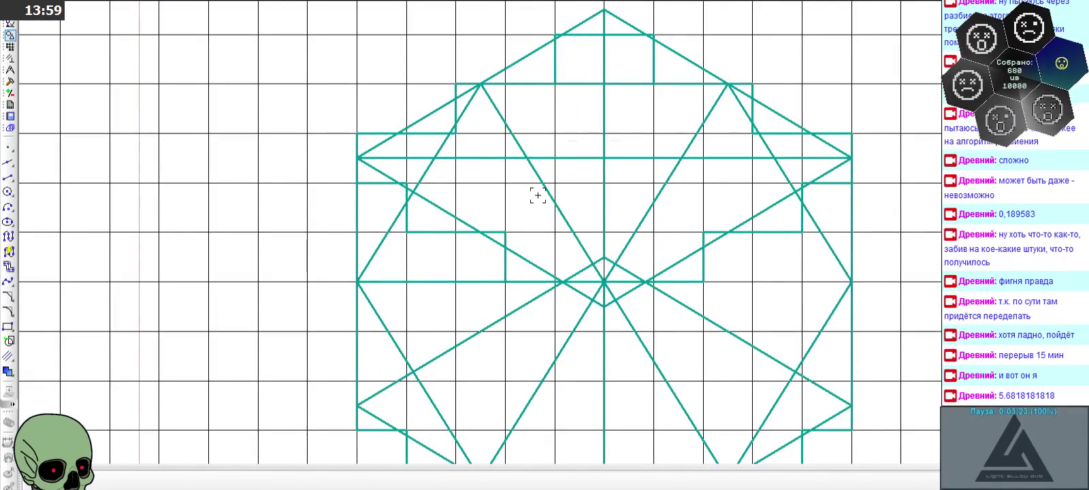
left_click(542, 196)
key("Delete")
left_click(639, 215)
key("Delete")
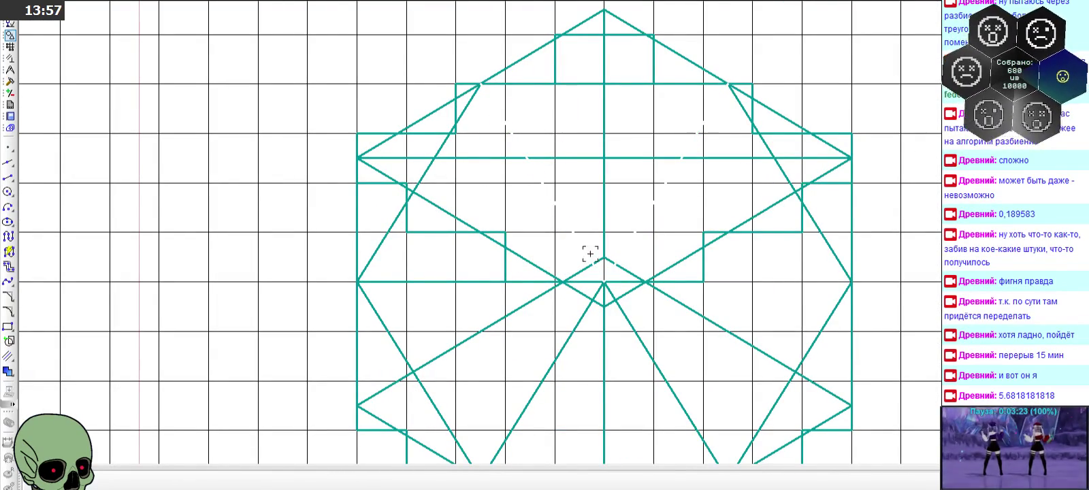
left_click(472, 281)
key("Delete")
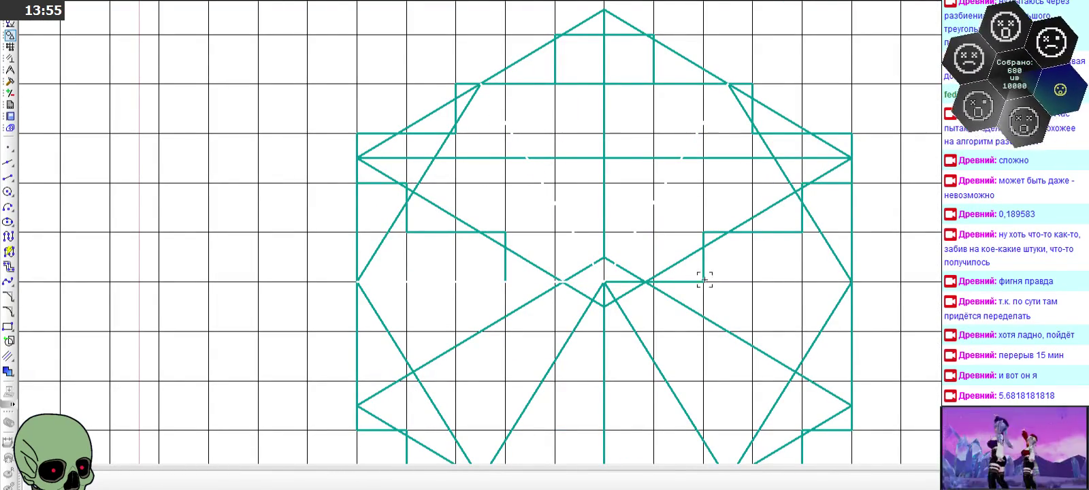
- Delete both legs of the inverted V below the centre
scroll(620, 255, "down", 1)
left_click(585, 312)
key("Delete")
left_click(632, 313)
key("Delete")
scroll(522, 270, "down", 1)
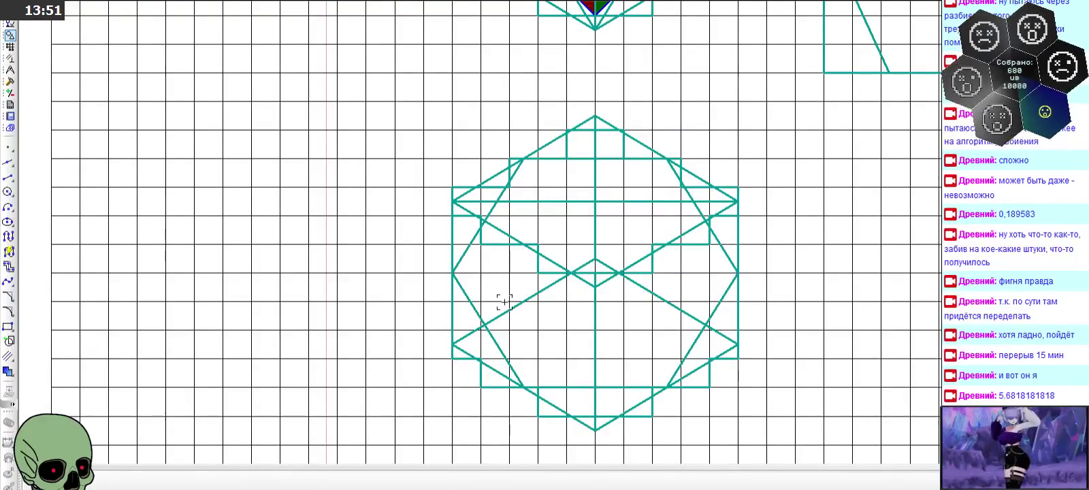
left_click(8, 177)
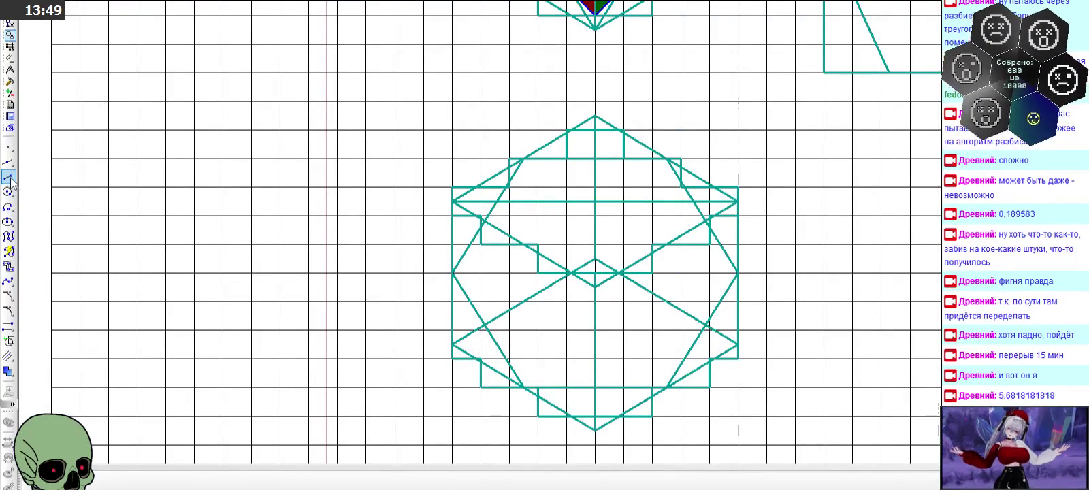
- Set the line style for new segments to the blue Основная main style
left_click(455, 482)
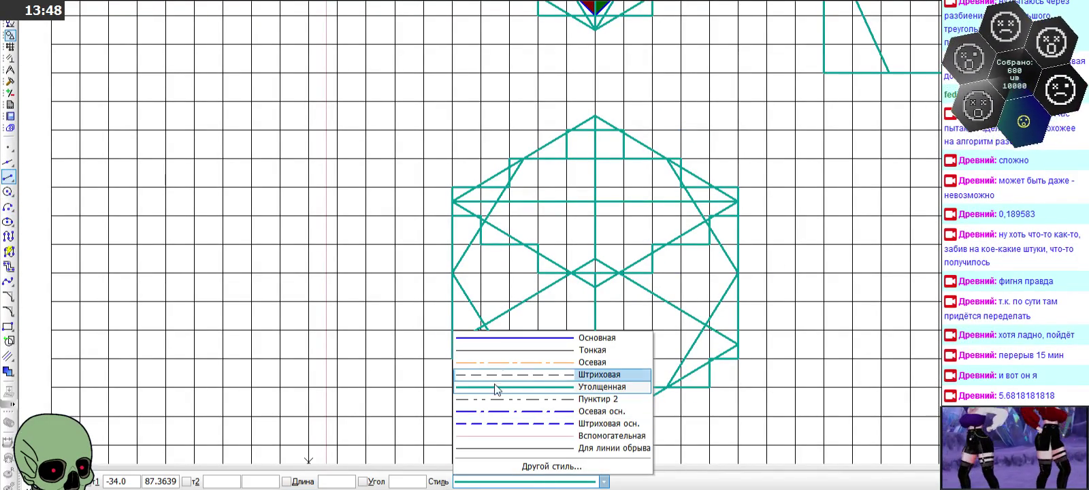
left_click(504, 338)
scroll(322, 292, "down", 1)
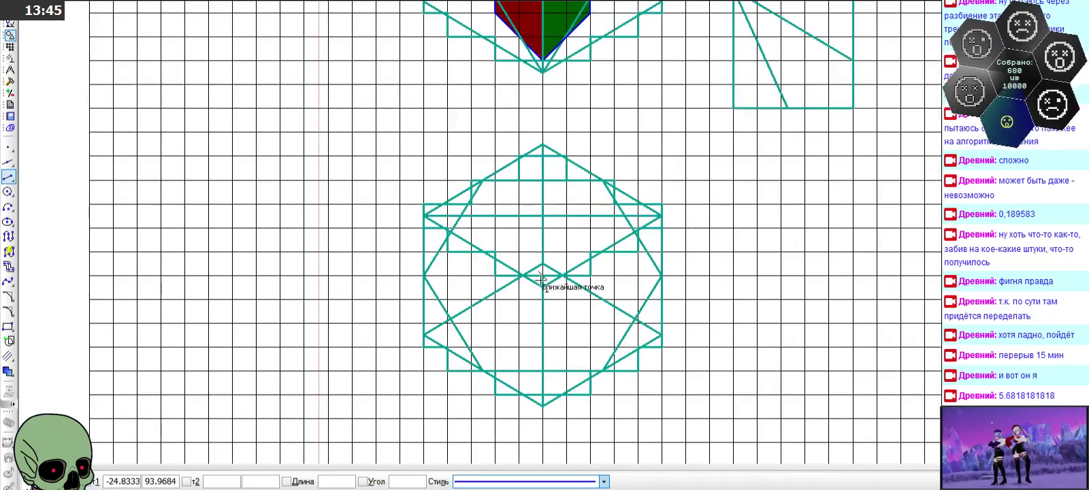
scroll(591, 231, "up", 2)
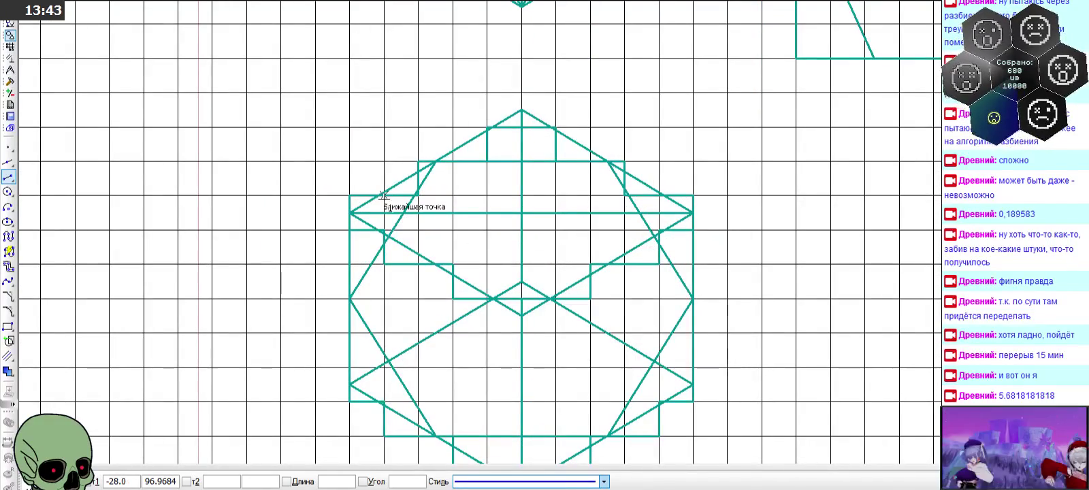
scroll(385, 232, "down", 1)
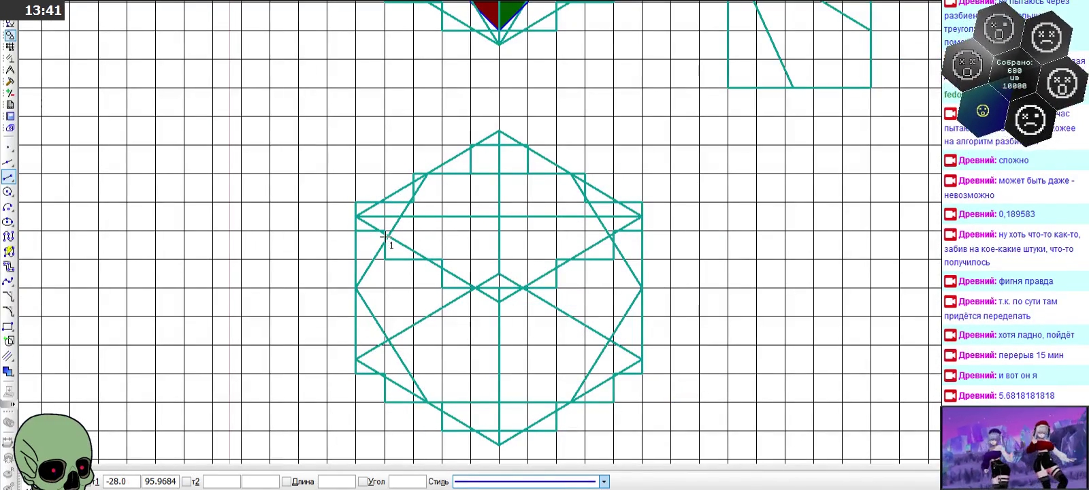
- End the line command and select a horizontal line of the pattern
key("Escape")
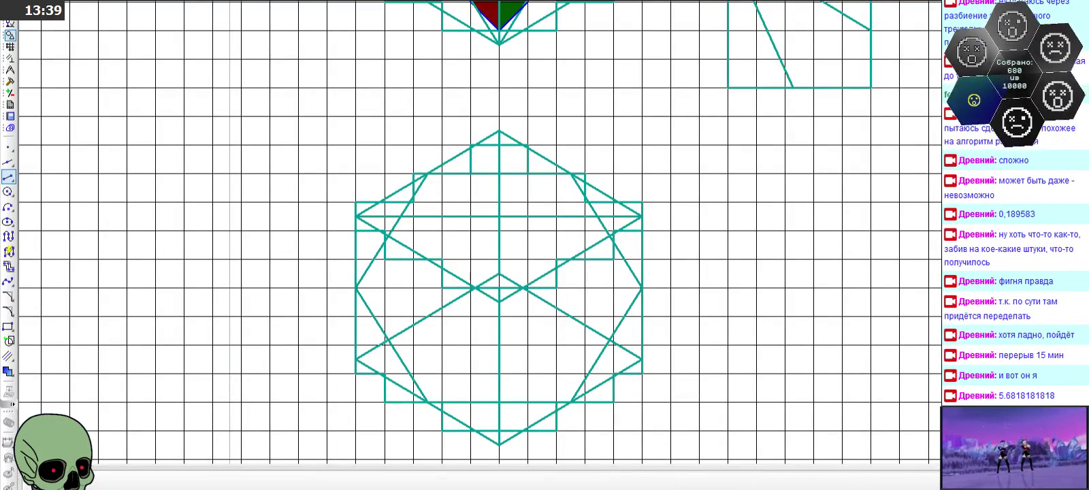
left_click(486, 216)
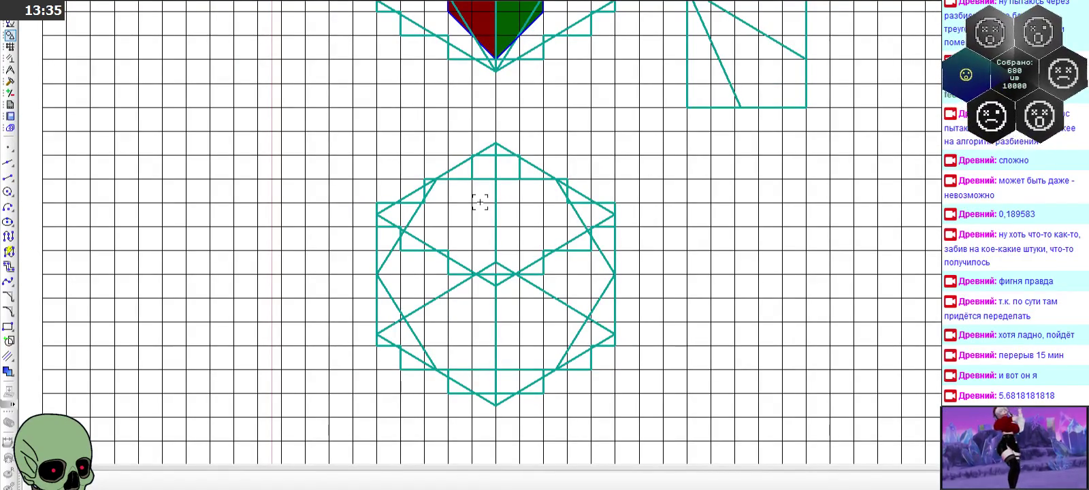
left_click(8, 177)
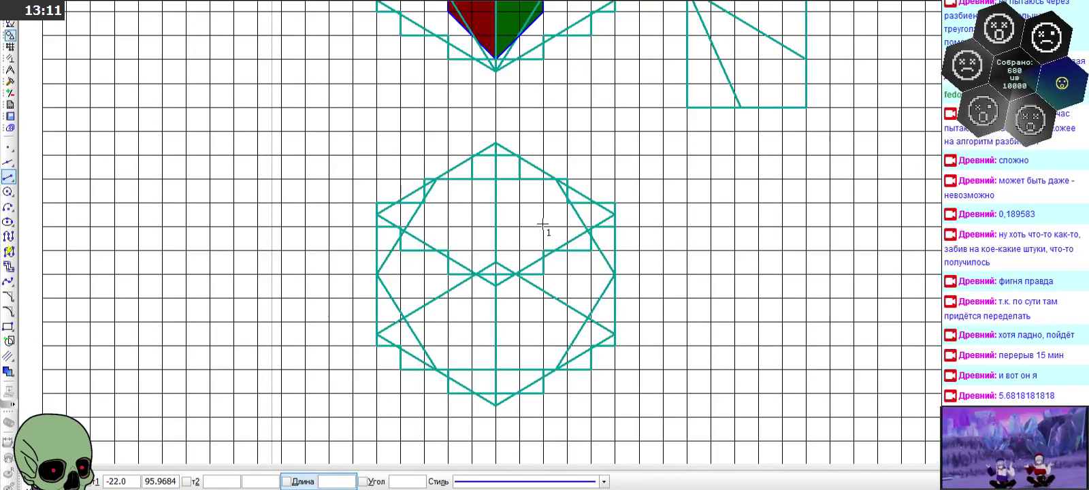
- Draw a blue main-style line from the inner intersection down to the upper-left edge's lower vertex
scroll(432, 215, "up", 2)
scroll(432, 216, "up", 1)
left_click(439, 151)
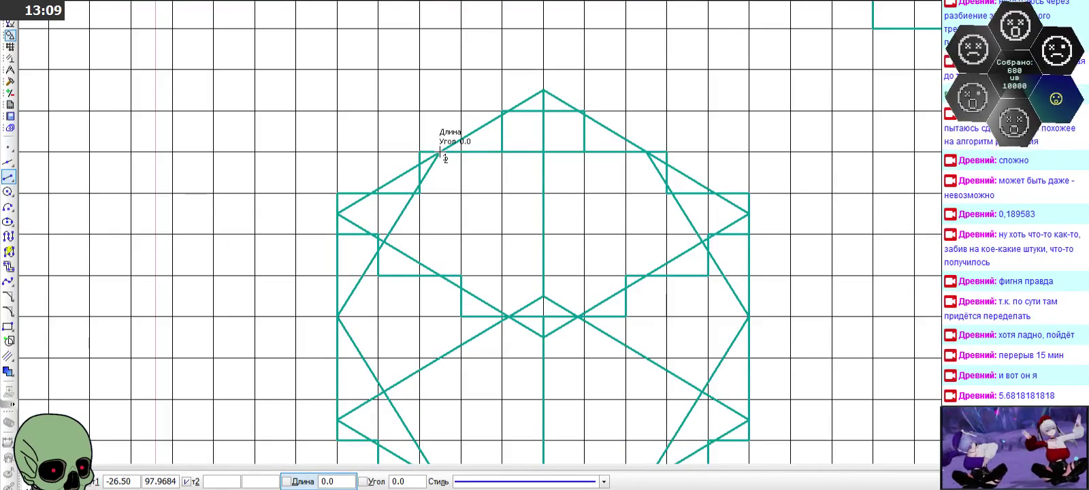
left_click(385, 241)
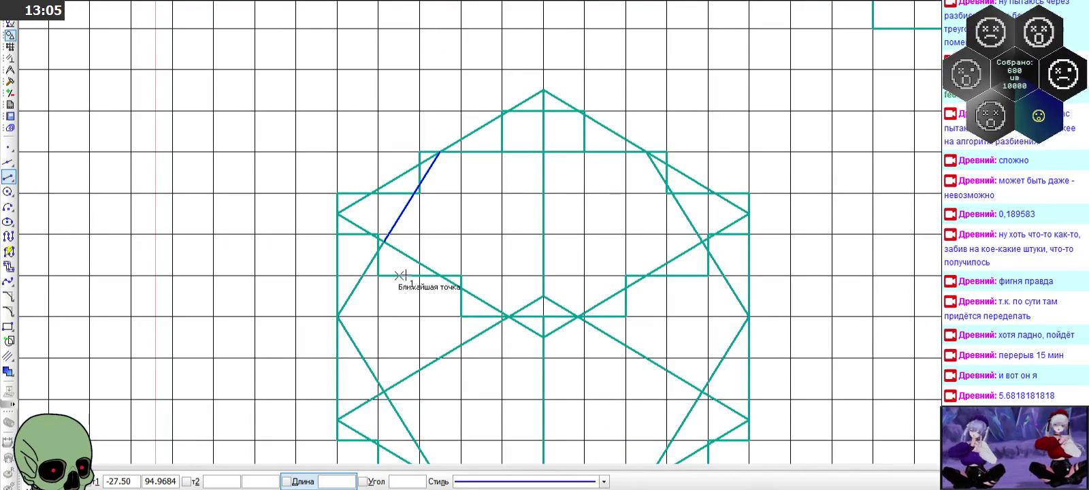
- Start a second line from that vertex, enter 5.0, then cancel it unfinished
left_click(385, 241)
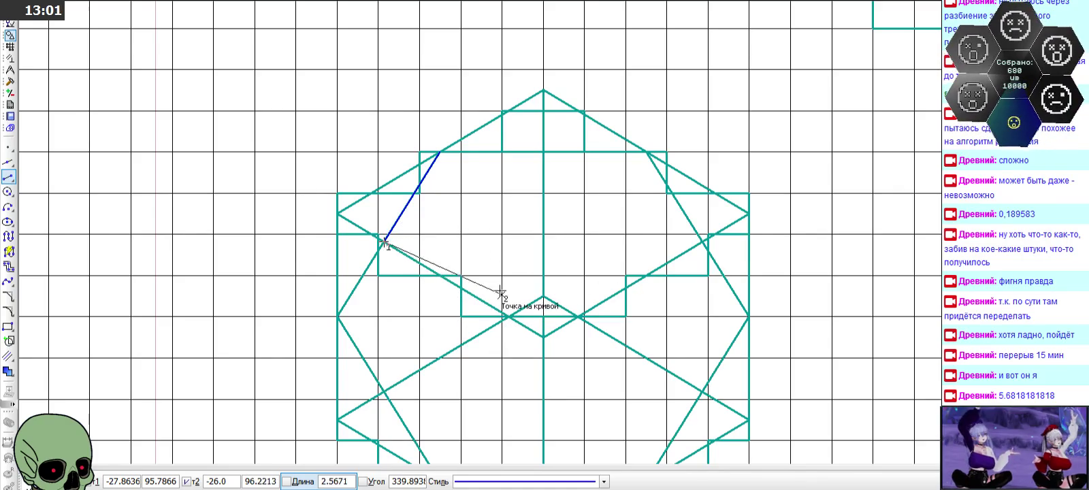
scroll(545, 286, "up", 2)
type("5.0")
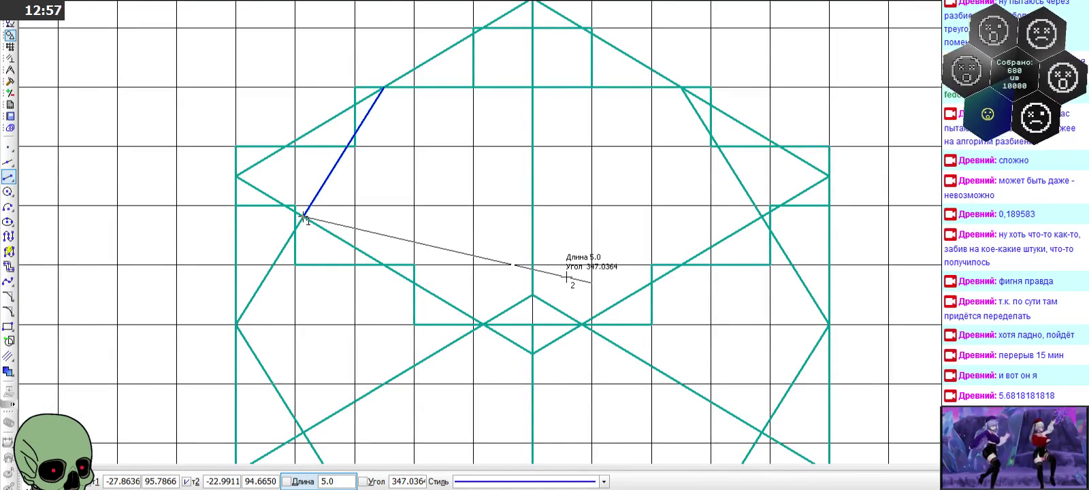
scroll(389, 205, "down", 1)
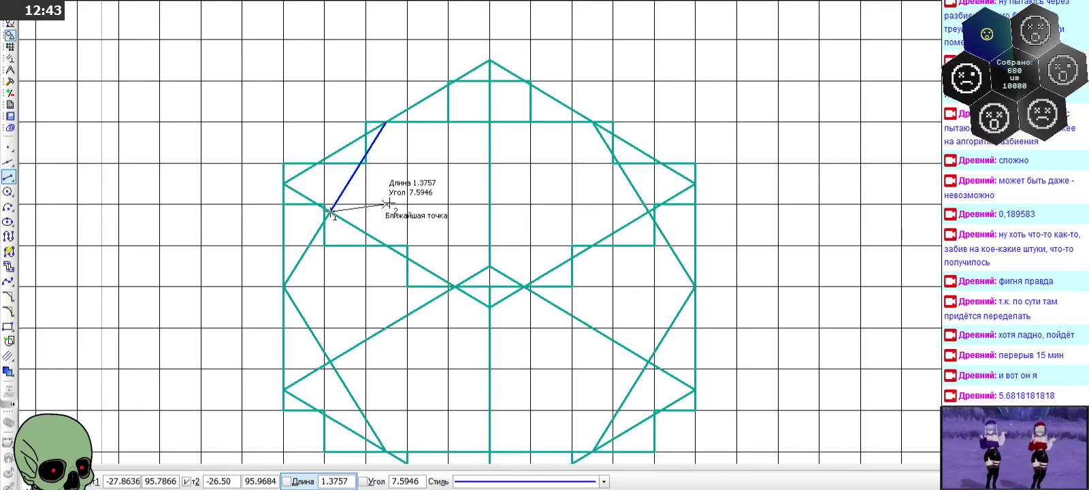
scroll(388, 204, "down", 1)
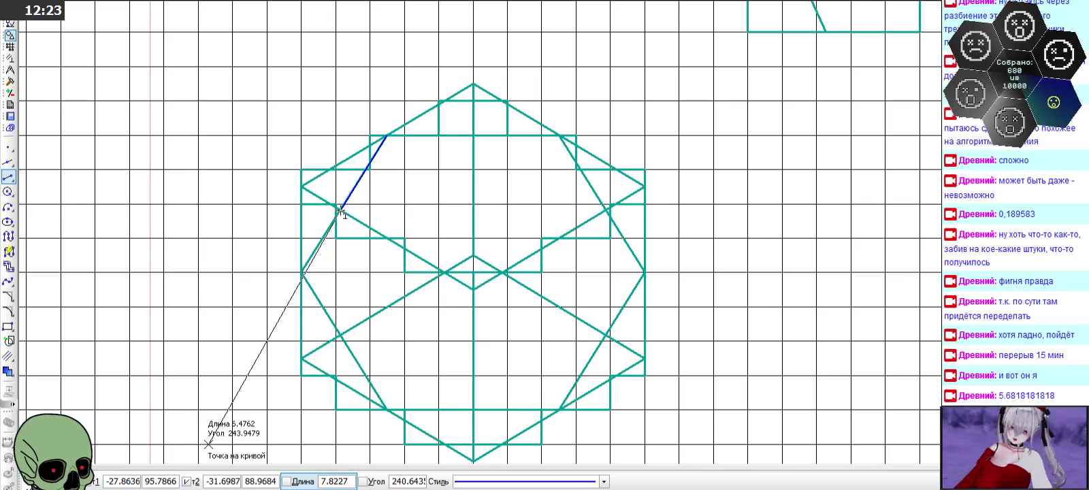
left_click(92, 481)
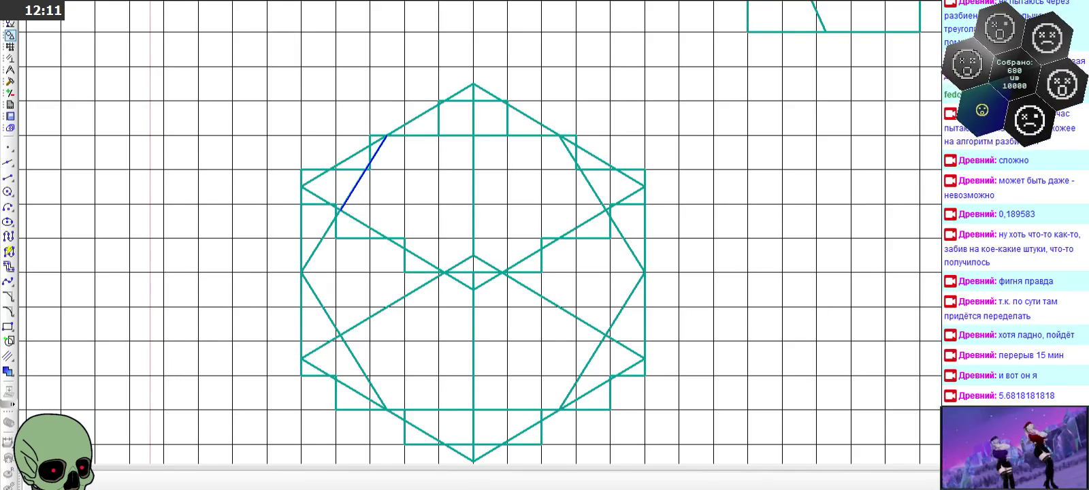
scroll(418, 102, "down", 1)
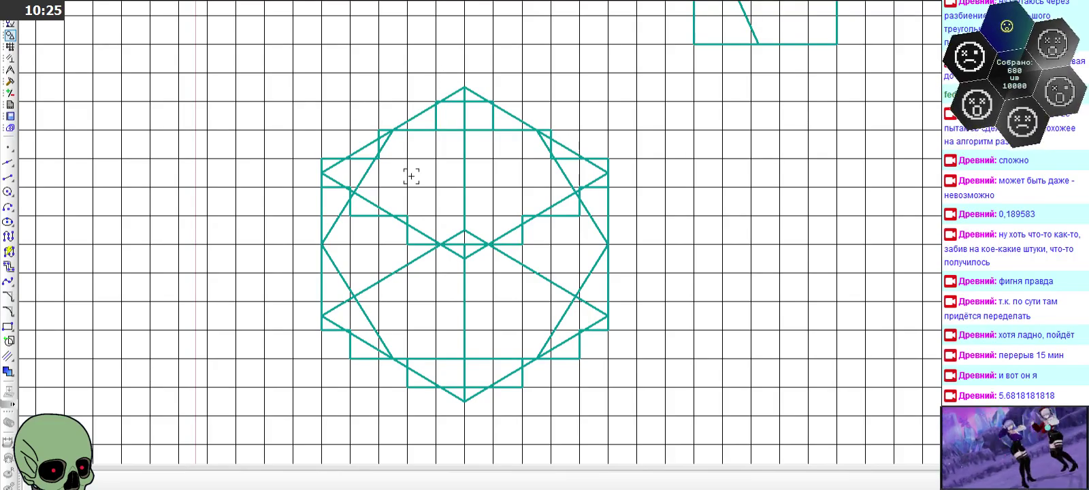
- Reactivate the Segment tool with the teal star pattern back in view
left_click(9, 178)
scroll(423, 162, "up", 3)
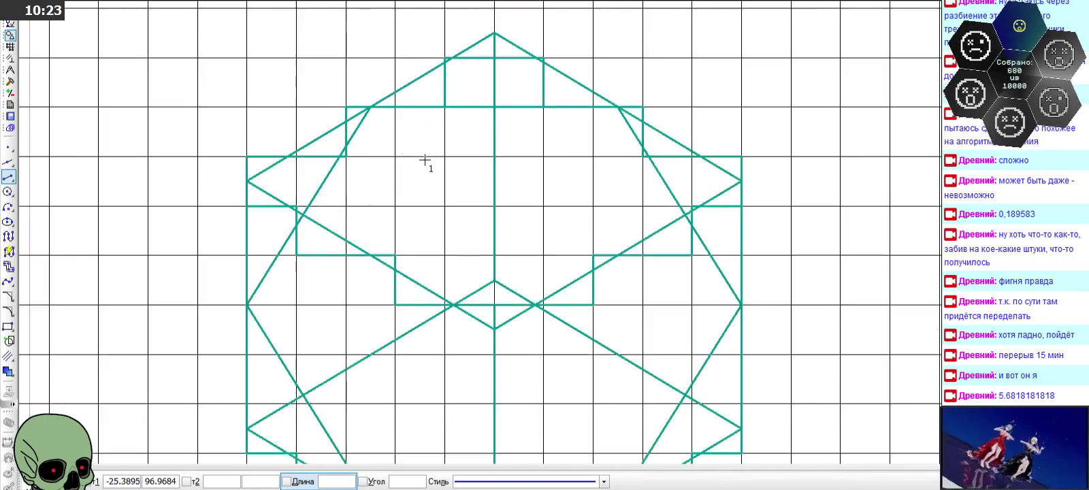
- Trace a closed blue upper contour through the left, central, right and upper vertices
left_click(371, 106)
left_click(304, 216)
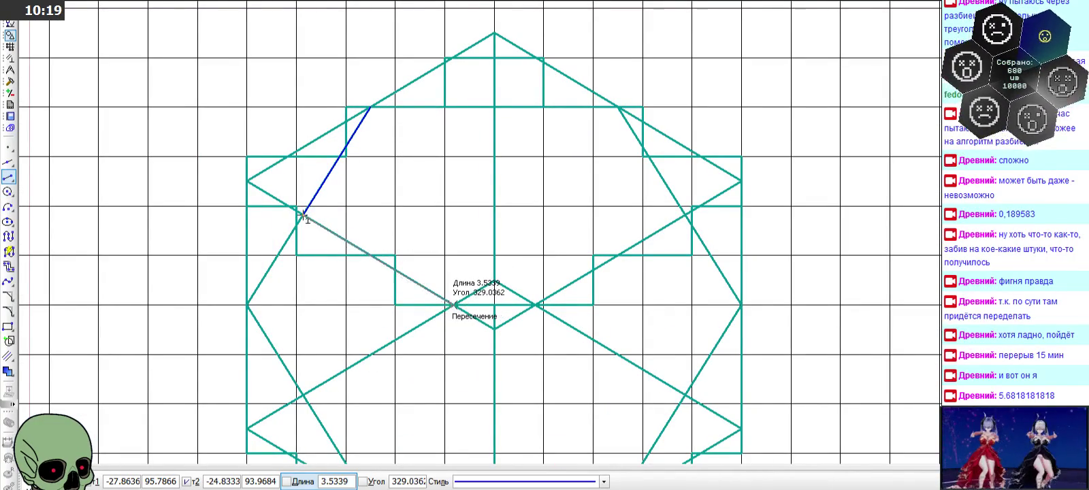
left_click(451, 305)
left_click(535, 306)
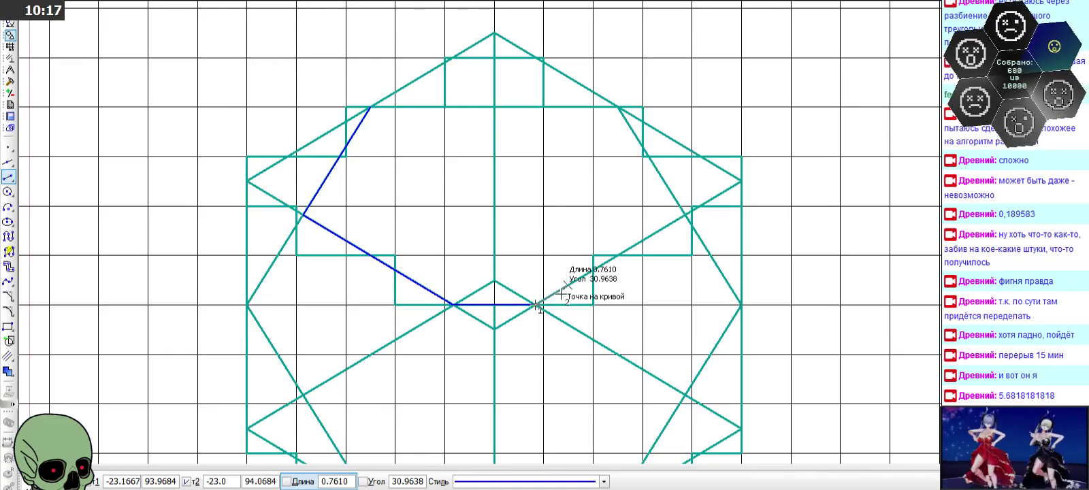
left_click(684, 216)
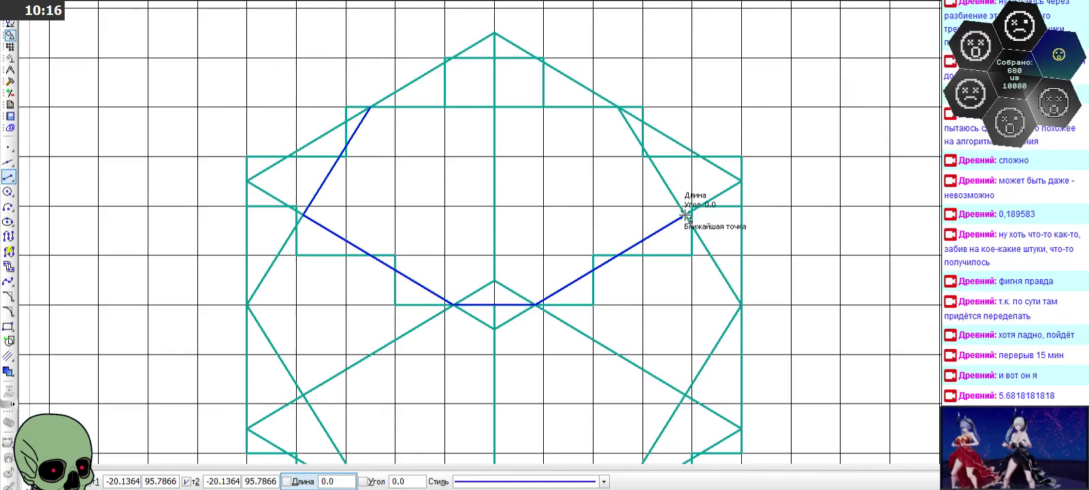
left_click(618, 107)
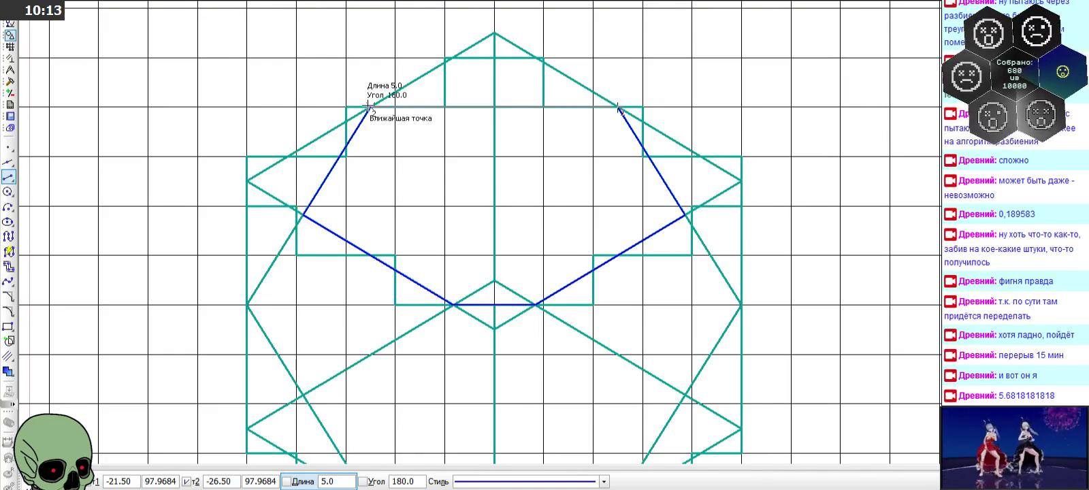
left_click(371, 107)
scroll(373, 104, "down", 1)
scroll(373, 104, "down", 2)
scroll(377, 286, "up", 2)
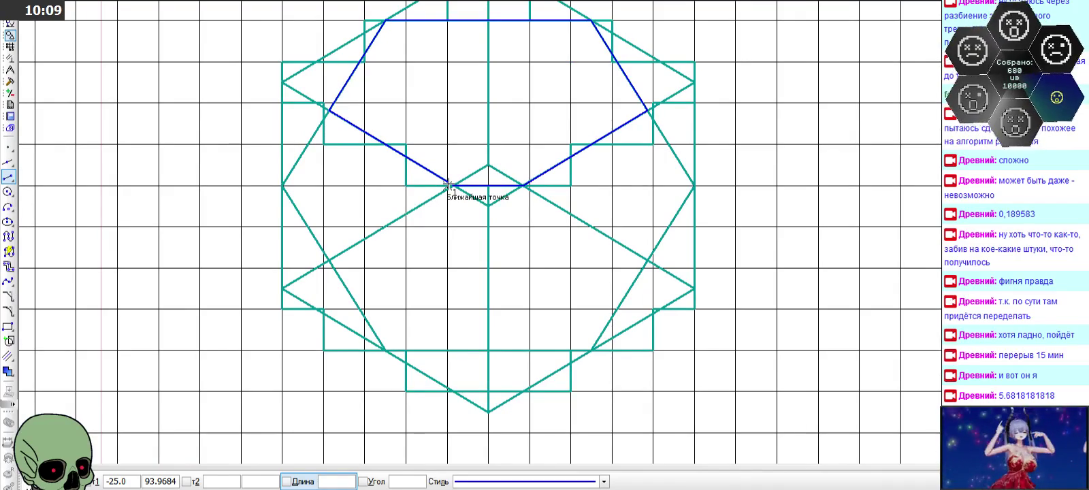
- Trace the lower contour from the central intersection around the bottom edge to the lower-right side
left_click(449, 184)
left_click(327, 260)
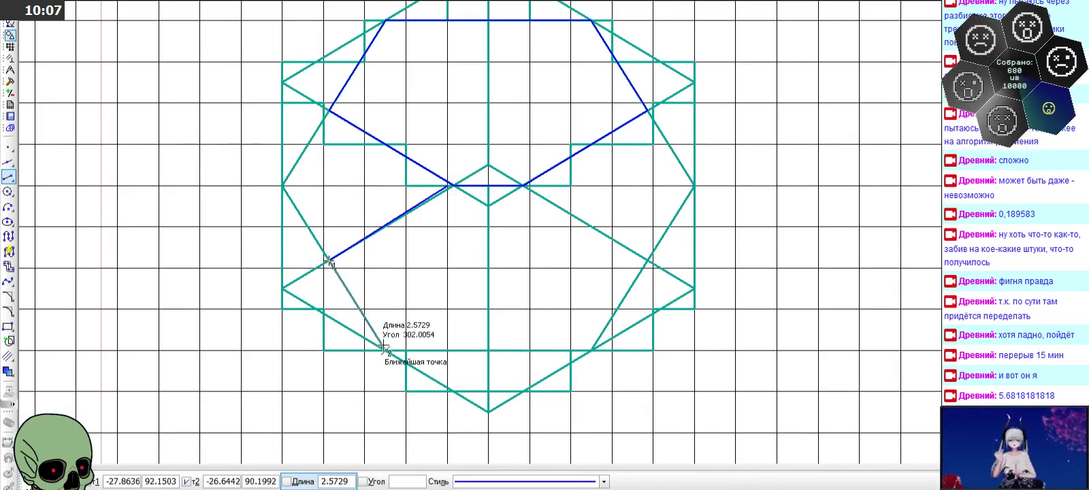
left_click(385, 350)
left_click(591, 348)
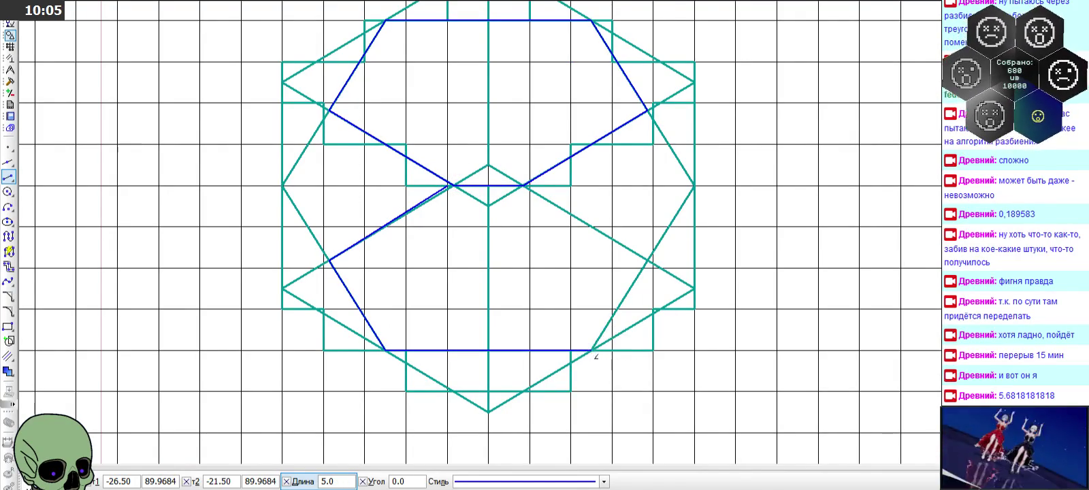
left_click(647, 260)
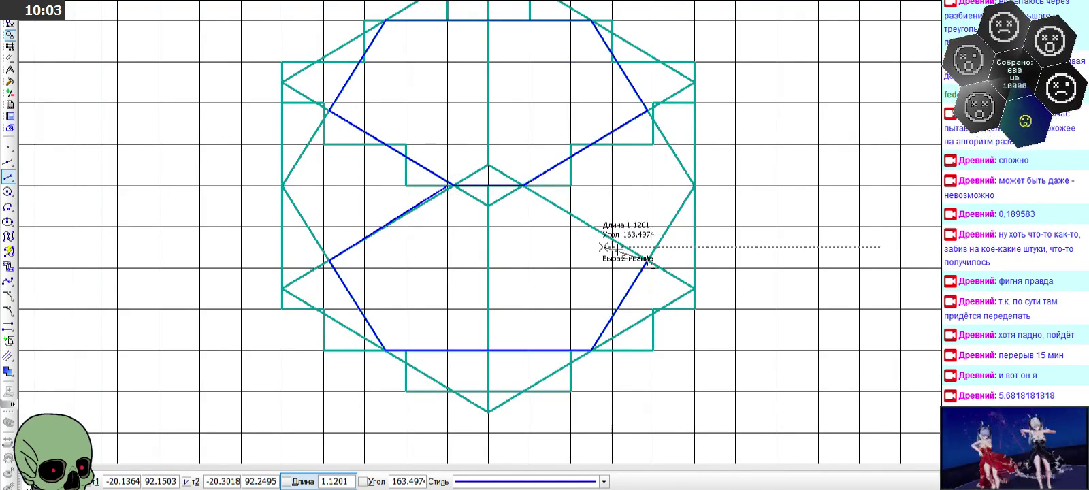
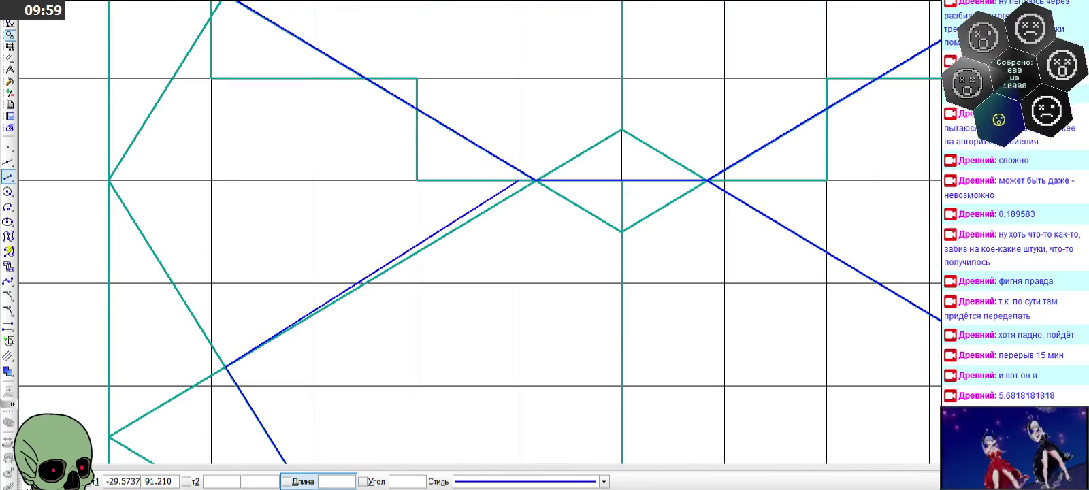
- Delete the misaligned lower-left blue diagonal
key("Escape")
left_click(460, 217)
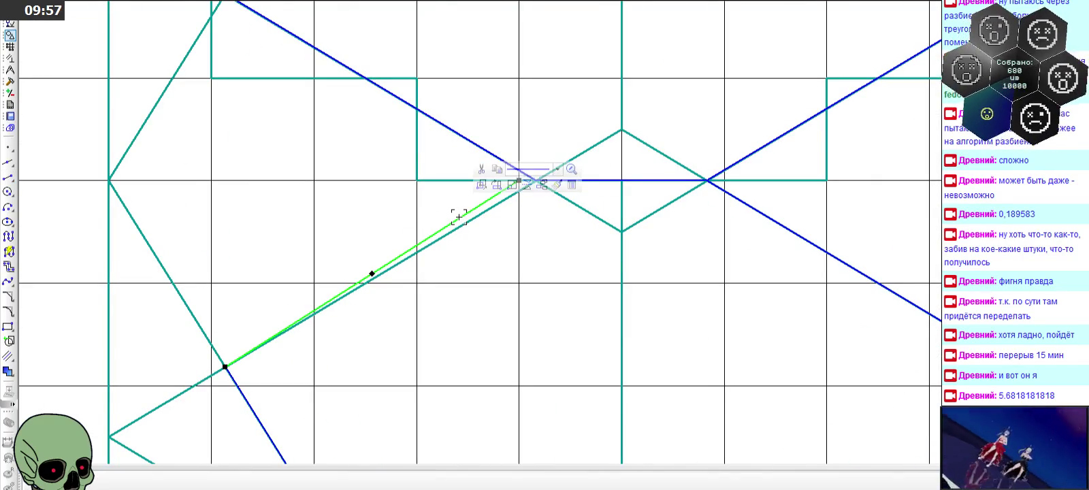
key("Delete")
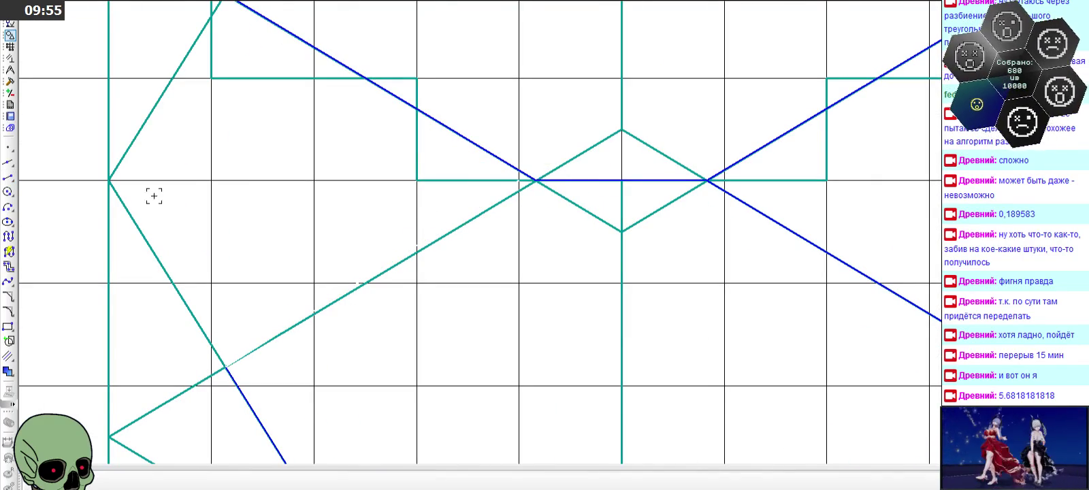
- Redraw the lower-left diagonal from the centre-left crossing to the lower-left crossing
left_click(8, 177)
left_click(538, 180)
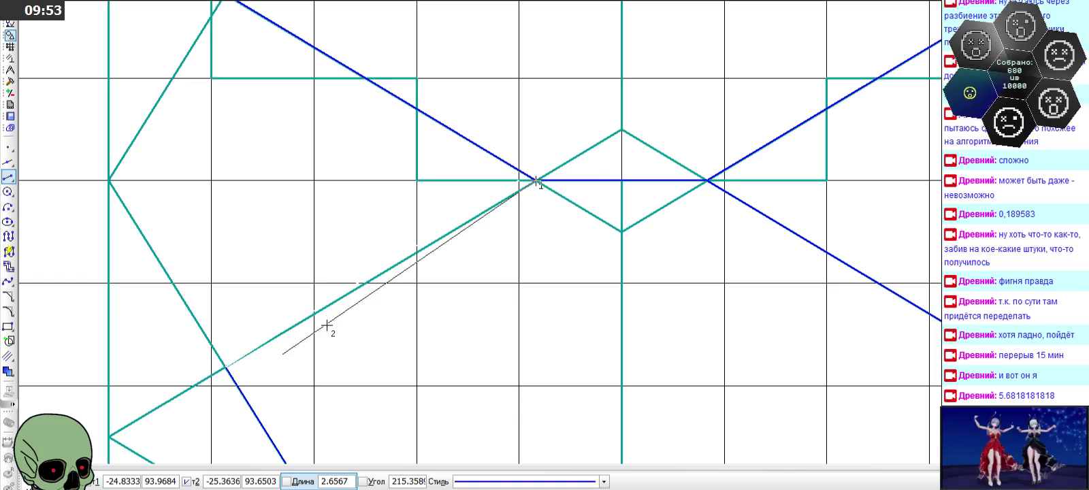
left_click(224, 368)
scroll(391, 248, "down", 3)
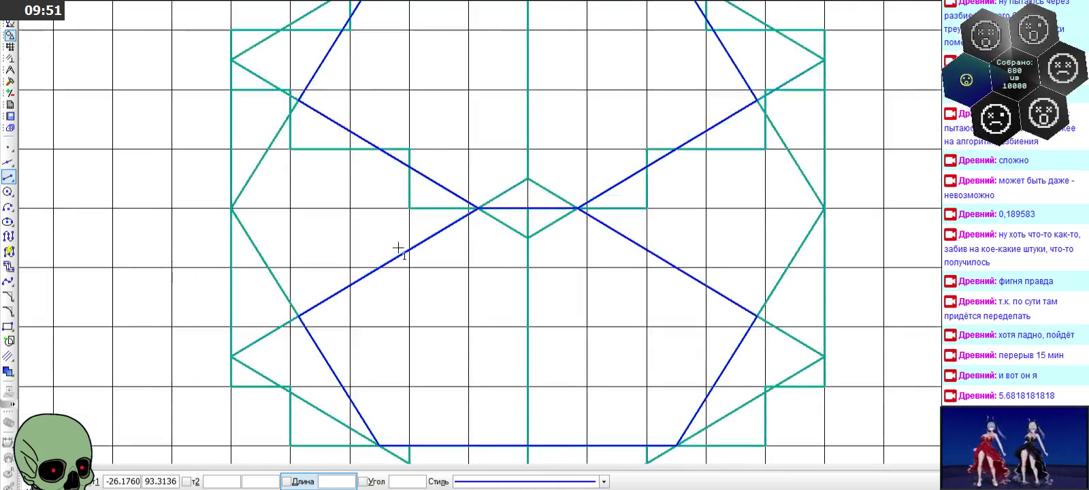
scroll(399, 249, "down", 1)
scroll(398, 248, "down", 1)
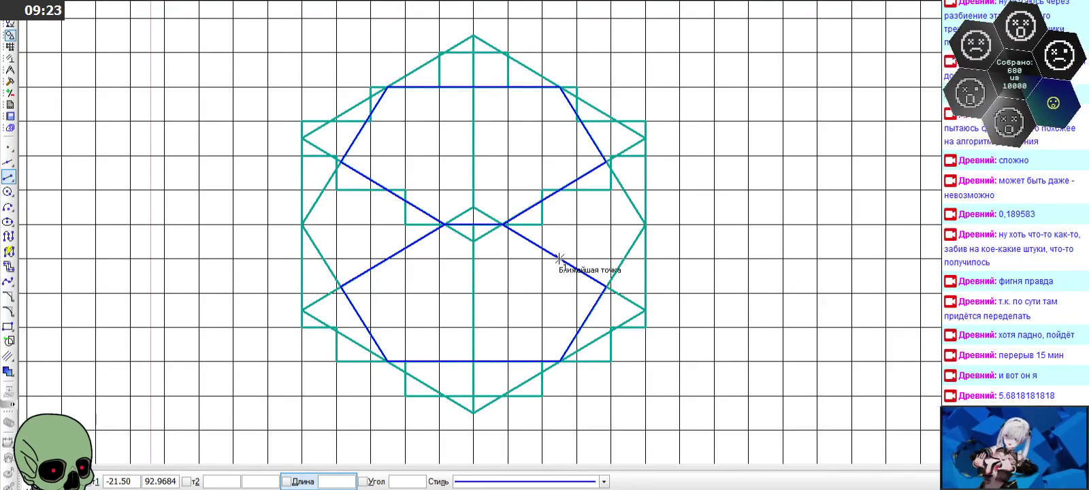
- Draw blue segments from the left and right centre crossings out to the left and right vertices
scroll(444, 224, "up", 2)
scroll(444, 224, "up", 1)
left_click(460, 227)
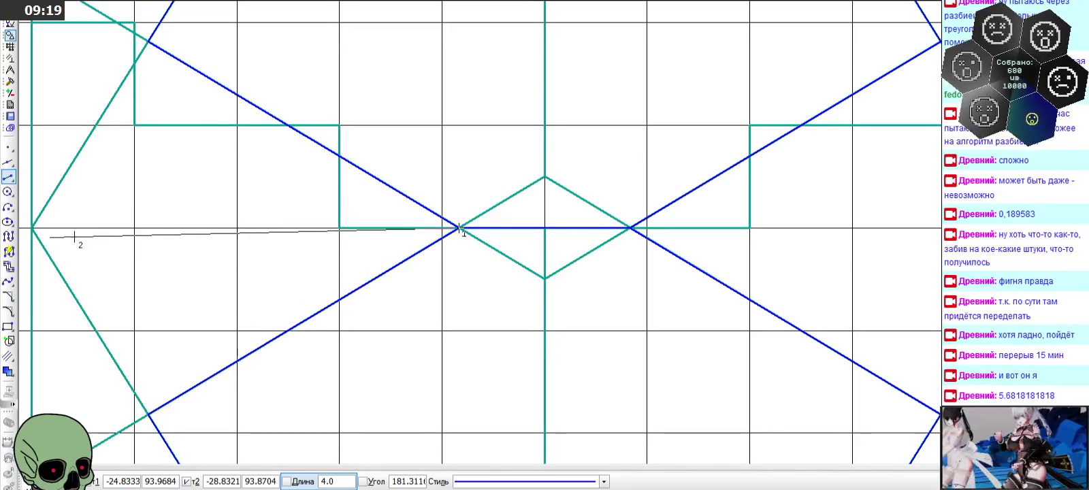
left_click(32, 228)
left_click(640, 227)
key("Return")
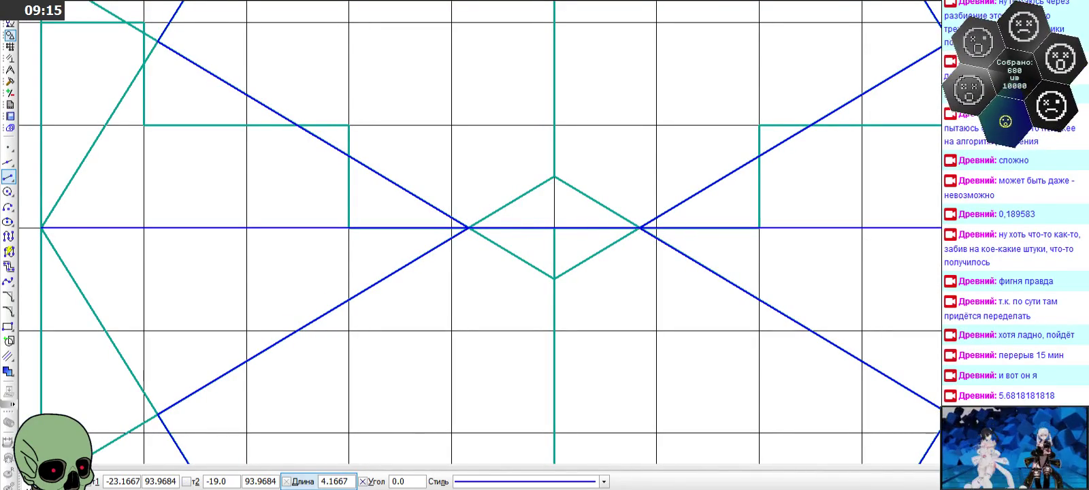
scroll(541, 230, "down", 1)
scroll(542, 228, "down", 1)
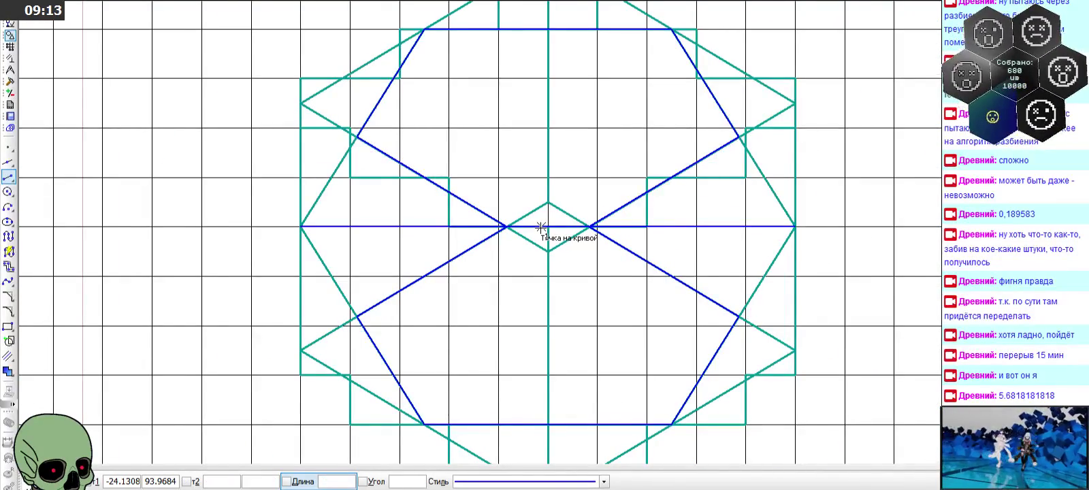
scroll(541, 227, "down", 1)
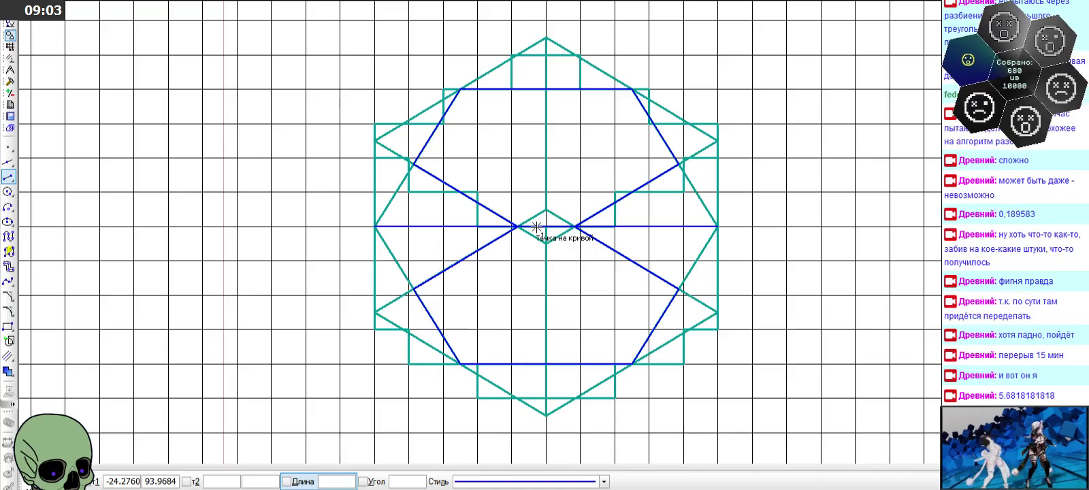
- Draw four segments from the centre crossings to the octagon's top and bottom corners
left_click(518, 226)
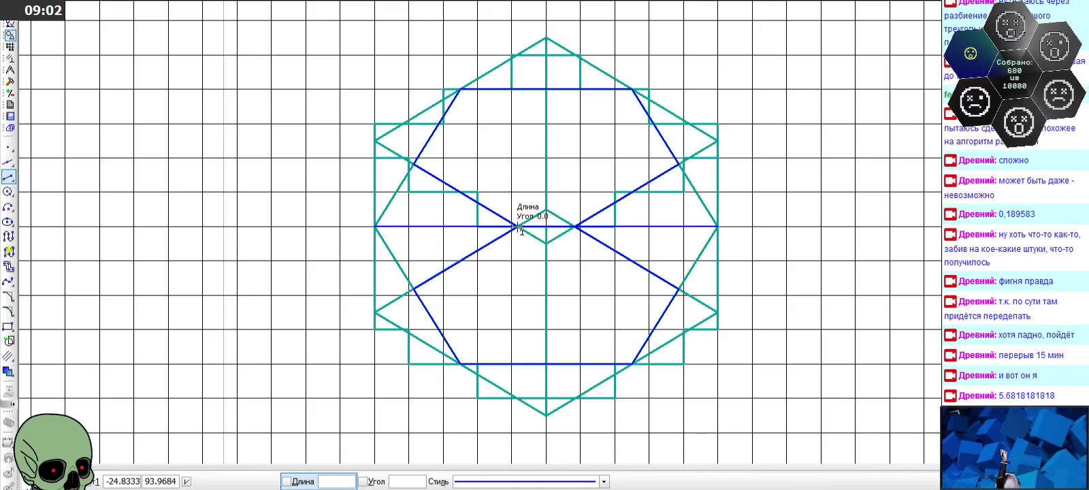
left_click(457, 87)
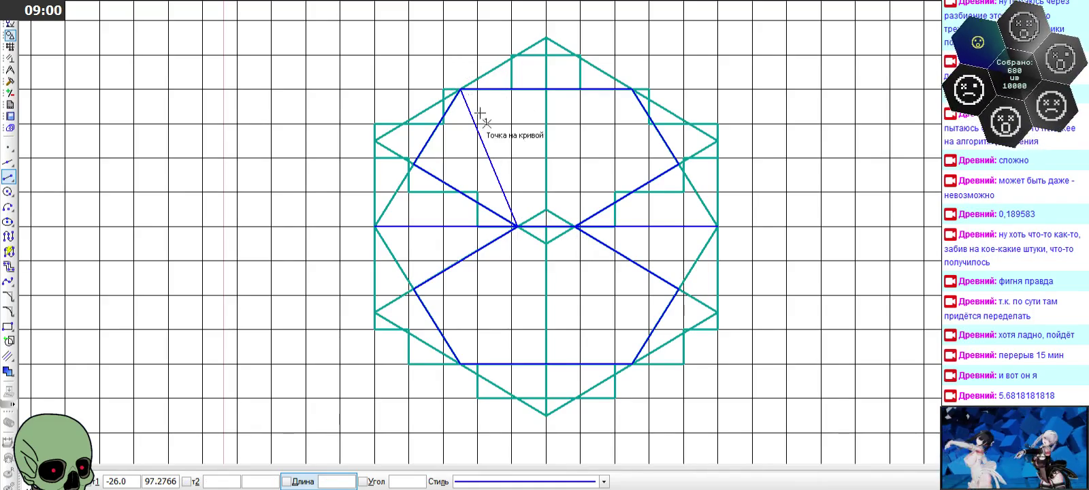
left_click(577, 226)
left_click(632, 88)
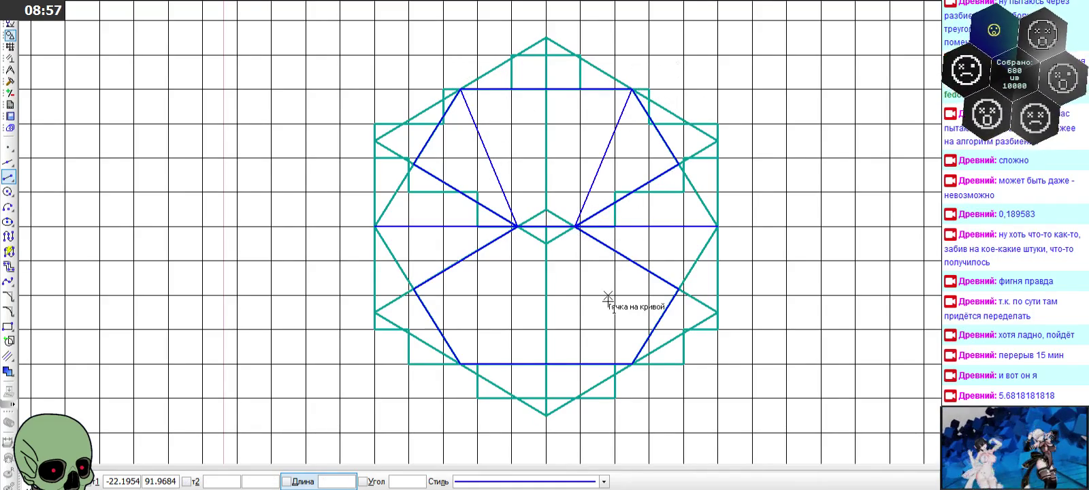
left_click(575, 226)
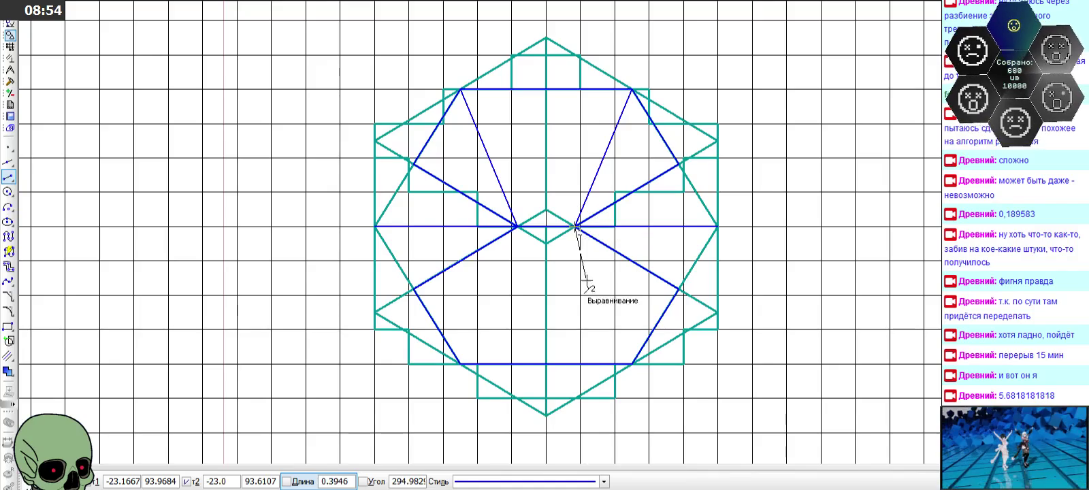
left_click(632, 363)
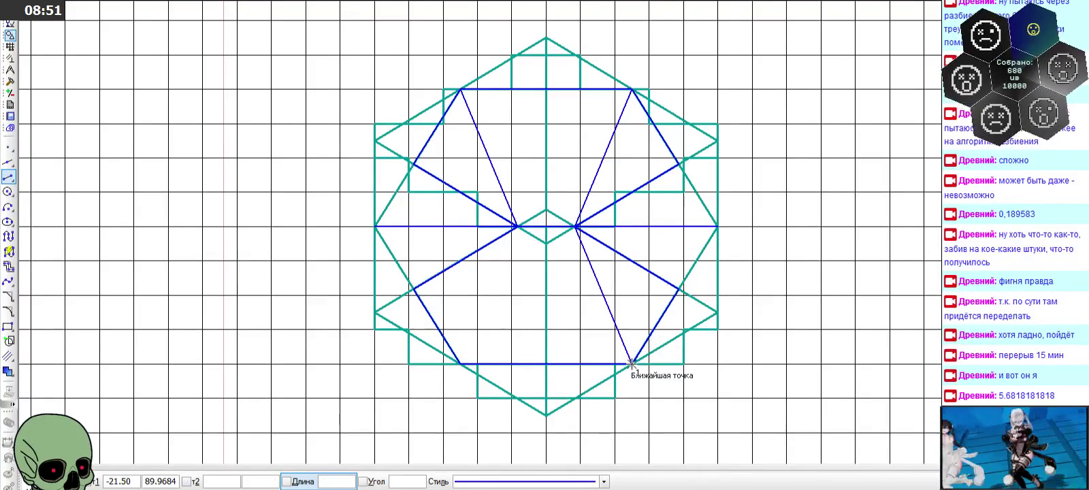
left_click(517, 226)
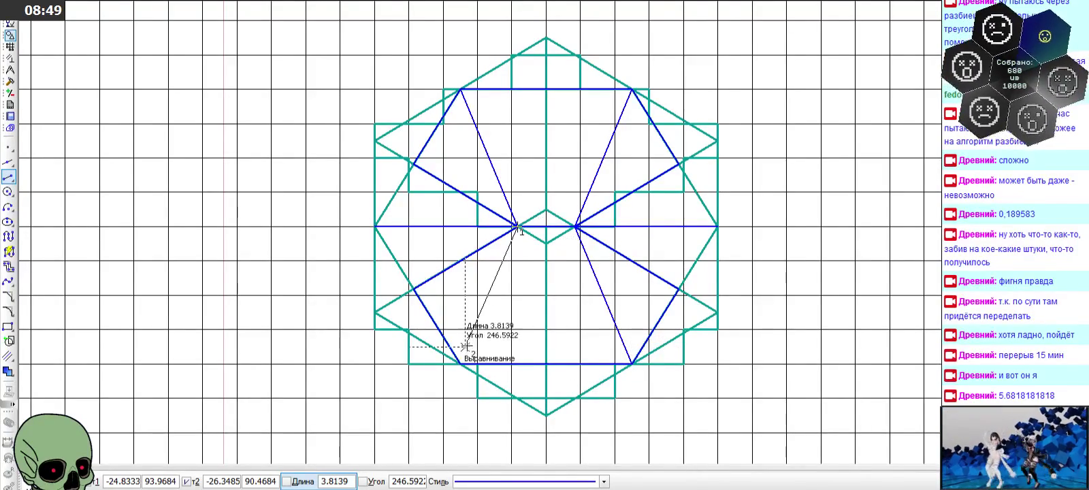
left_click(461, 363)
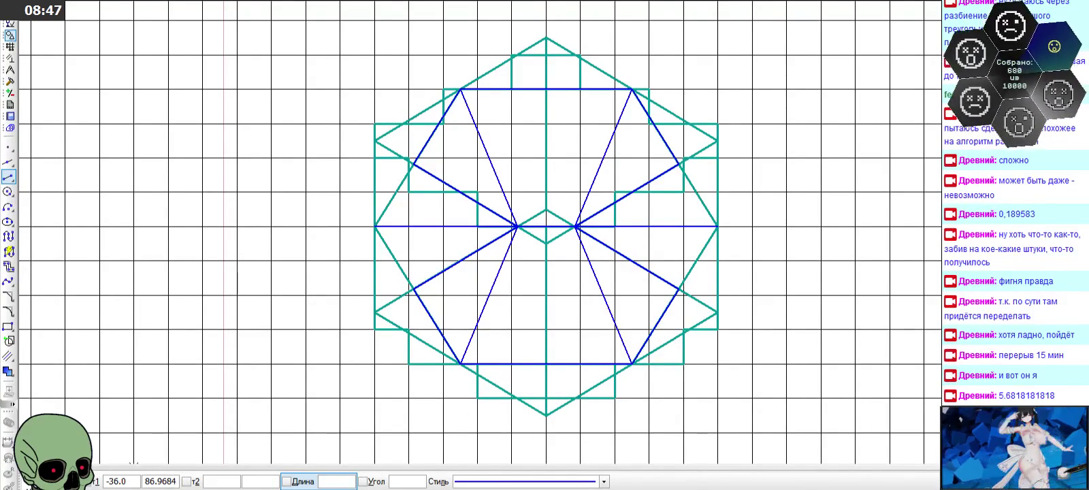
- Delete the four old blue diagonals running to the sides
key("Escape")
scroll(634, 228, "down", 1)
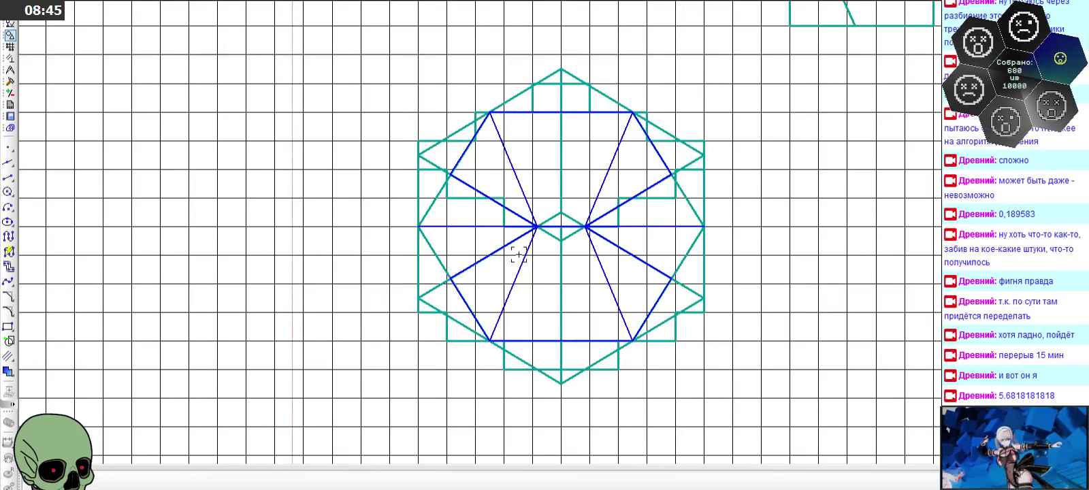
scroll(517, 255, "up", 1)
scroll(463, 262, "up", 1)
left_click(463, 265)
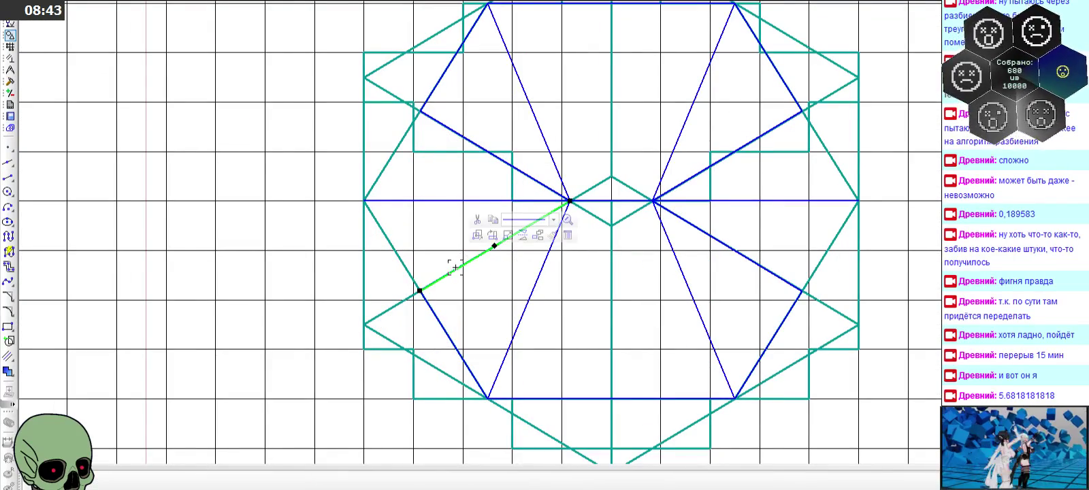
key("Delete")
left_click(448, 126)
key("Delete")
left_click(713, 164)
key("Delete")
left_click(701, 230)
key("Delete")
scroll(613, 233, "down", 2)
scroll(604, 236, "down", 1)
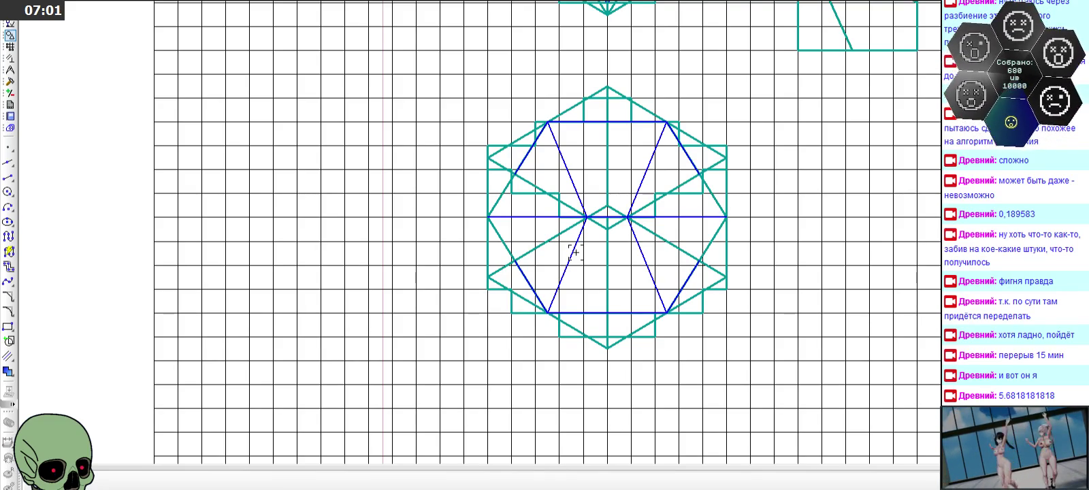
- Delete the two right-hand blue diagonals
scroll(540, 175, "up", 2)
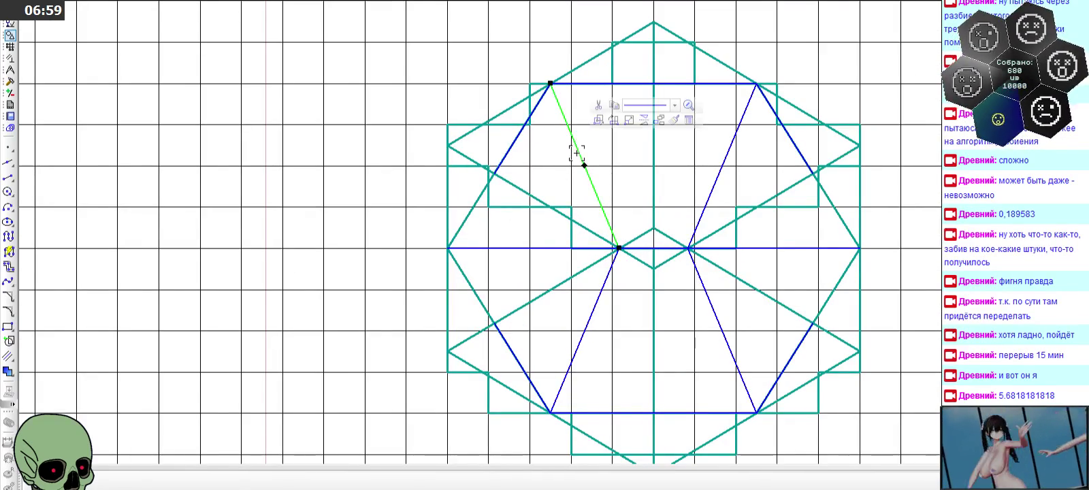
scroll(520, 240, "down", 2)
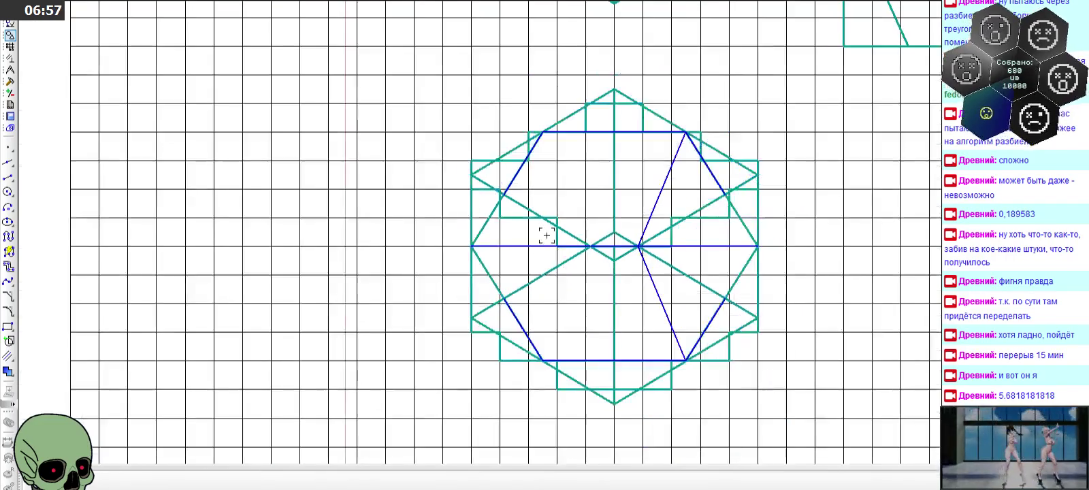
scroll(654, 218, "up", 1)
left_click(655, 202)
key("Delete")
left_click(649, 286)
key("Delete")
- Draw new symmetric blue diagonals meeting at the left and right centre-line intersections
left_click(9, 177)
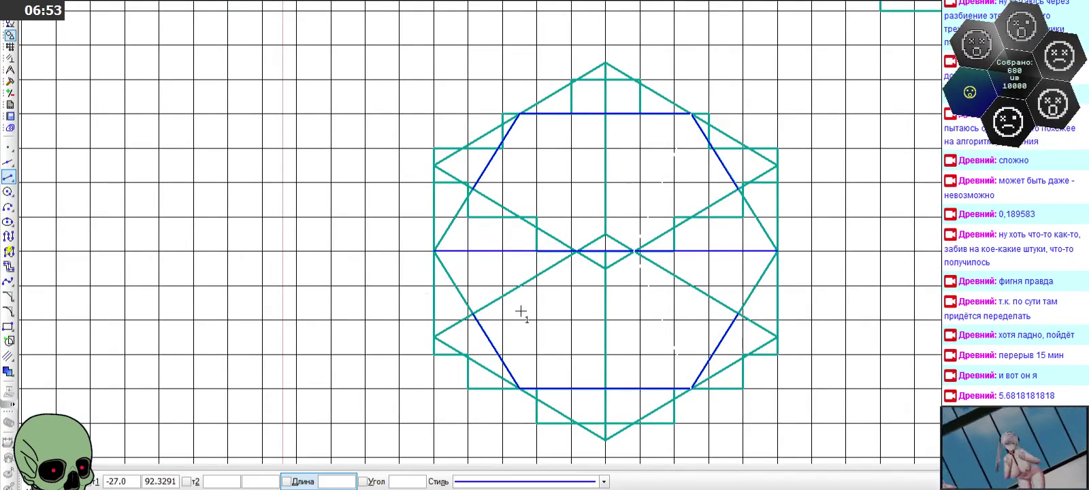
left_click(471, 188)
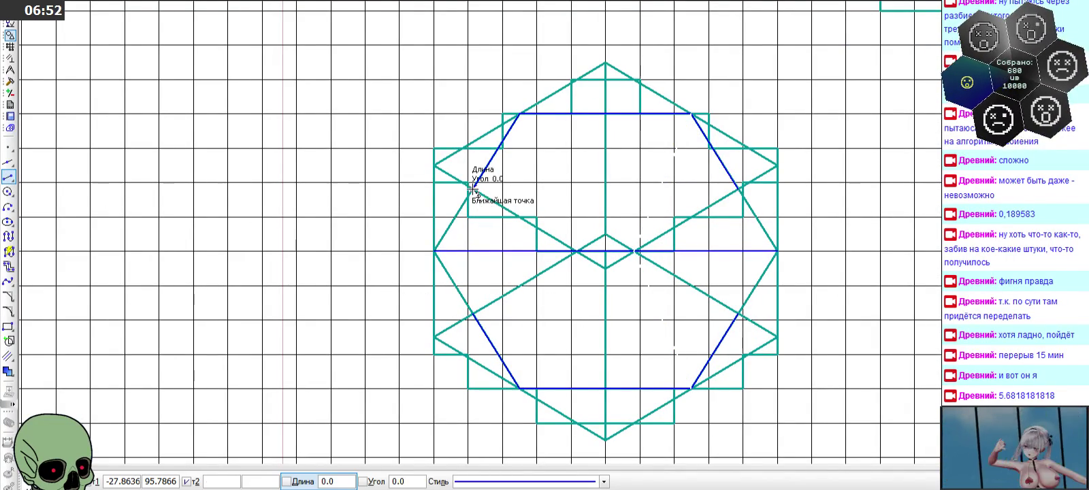
scroll(576, 252, "up", 5)
left_click(576, 249)
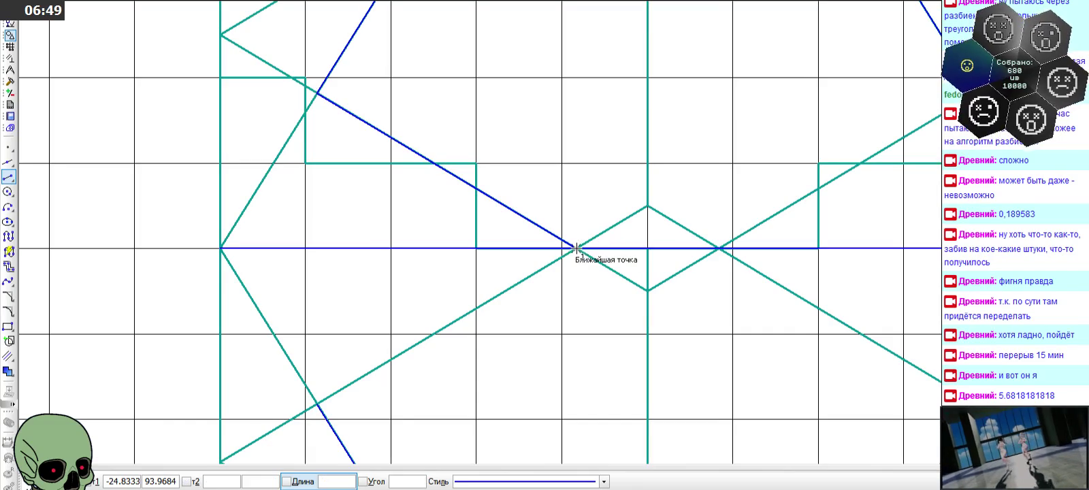
left_click(316, 406)
left_click(720, 248)
left_click(1042, 55)
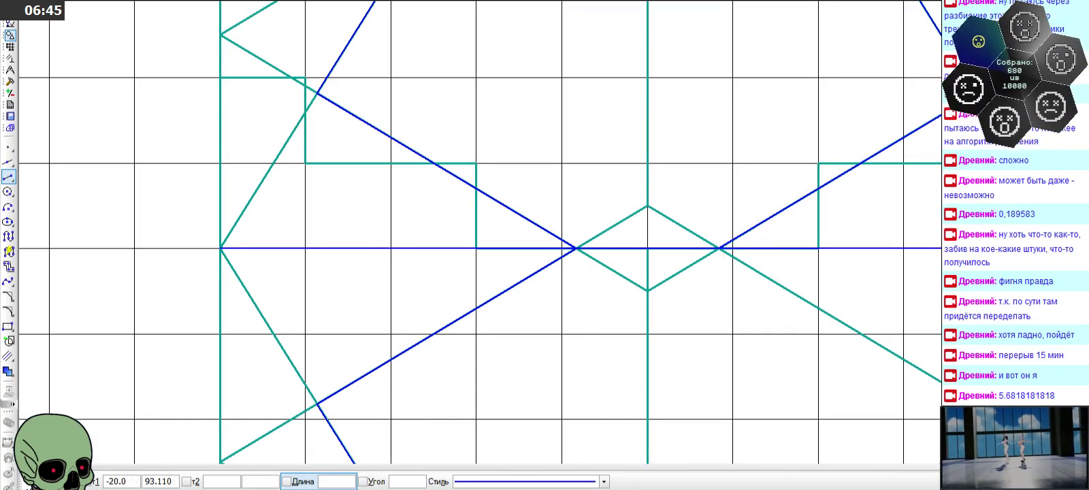
left_click(979, 406)
left_click(720, 248)
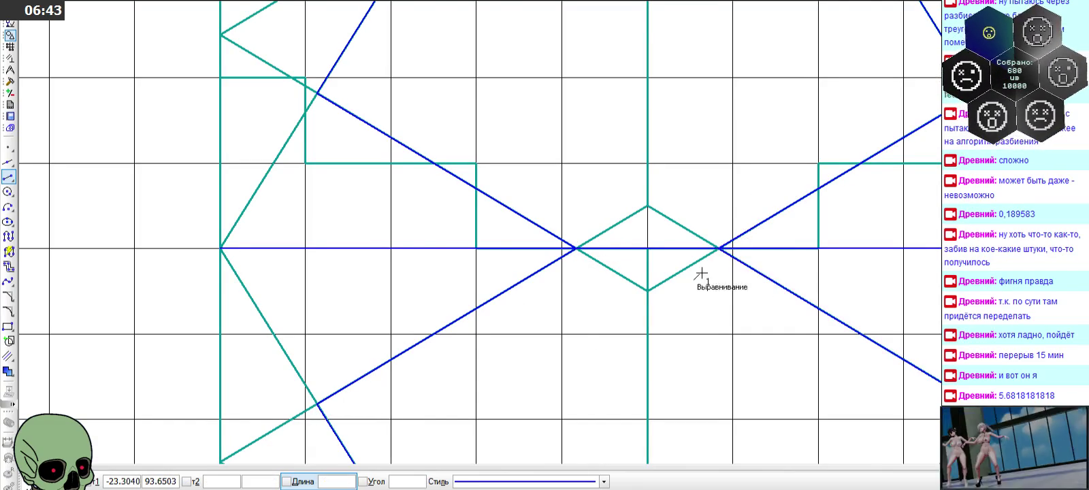
scroll(608, 237, "down", 3)
- Draw the octagon's left and right sides through the leftmost and rightmost points
left_click(441, 155)
left_click(386, 244)
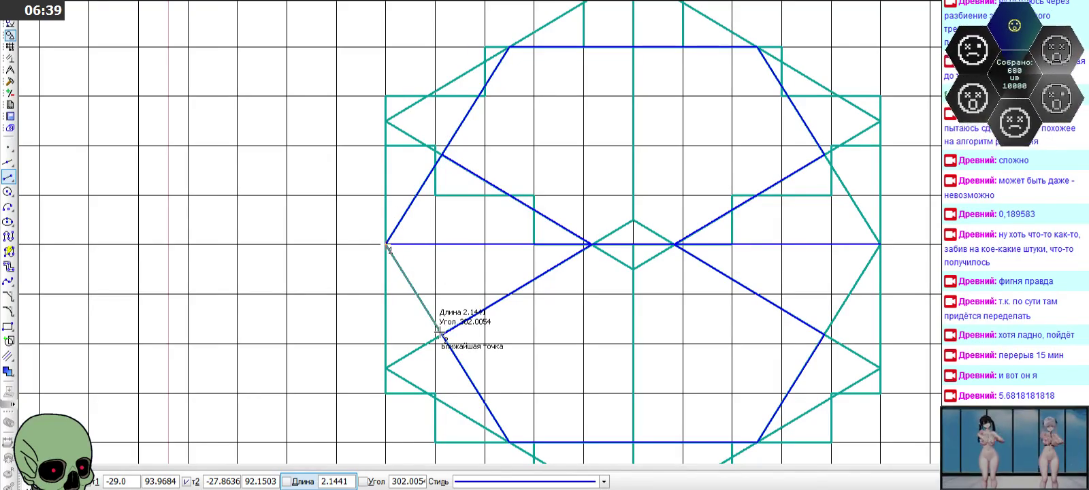
left_click(441, 334)
left_click(825, 155)
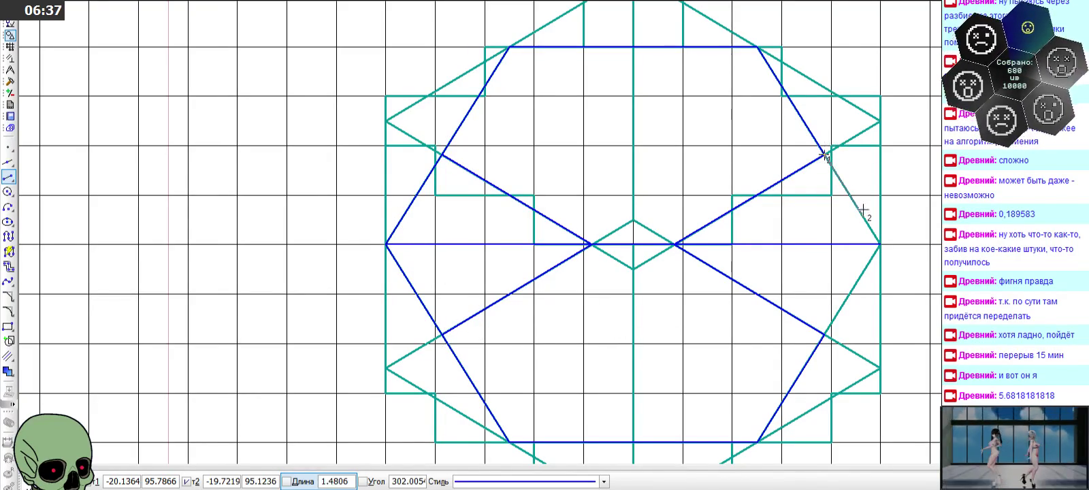
left_click(880, 244)
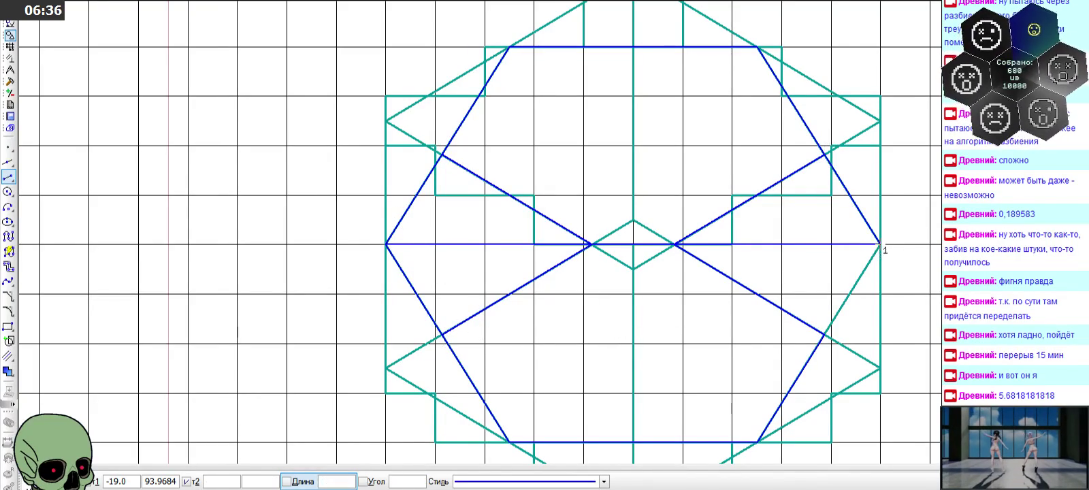
left_click(825, 333)
scroll(462, 316, "down", 2)
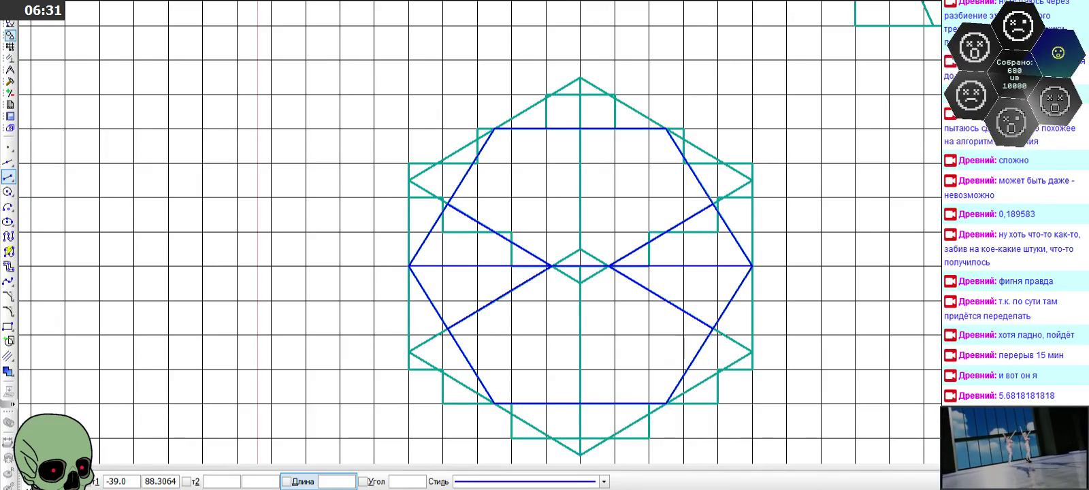
key("Escape")
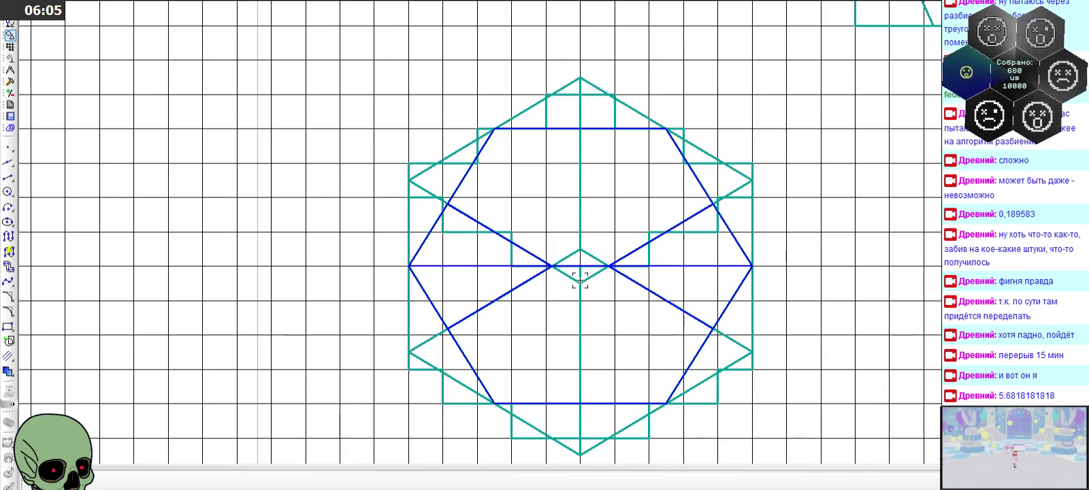
scroll(598, 267, "down", 1)
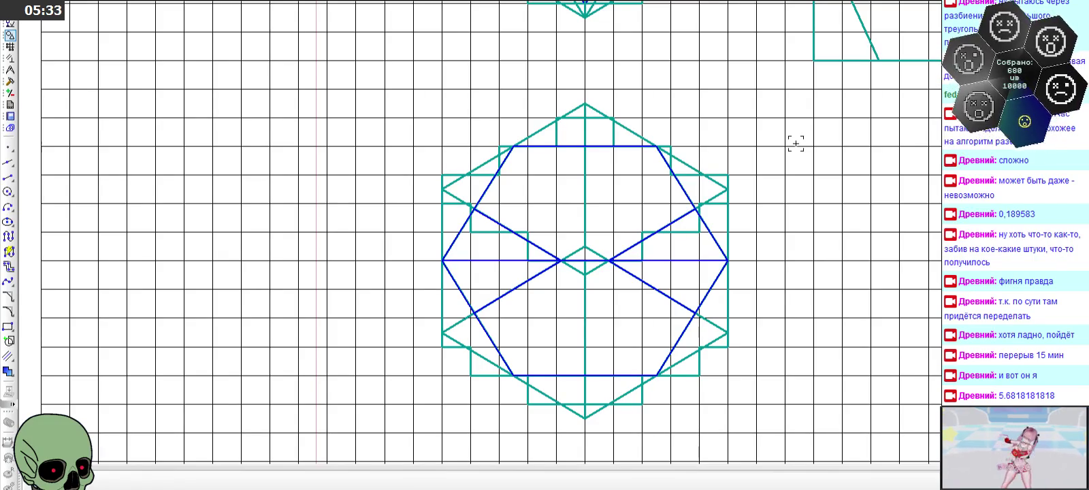
scroll(657, 237, "down", 5)
scroll(705, 202, "down", 1)
scroll(705, 203, "down", 3)
scroll(724, 30, "up", 1)
scroll(724, 30, "up", 4)
scroll(724, 29, "up", 2)
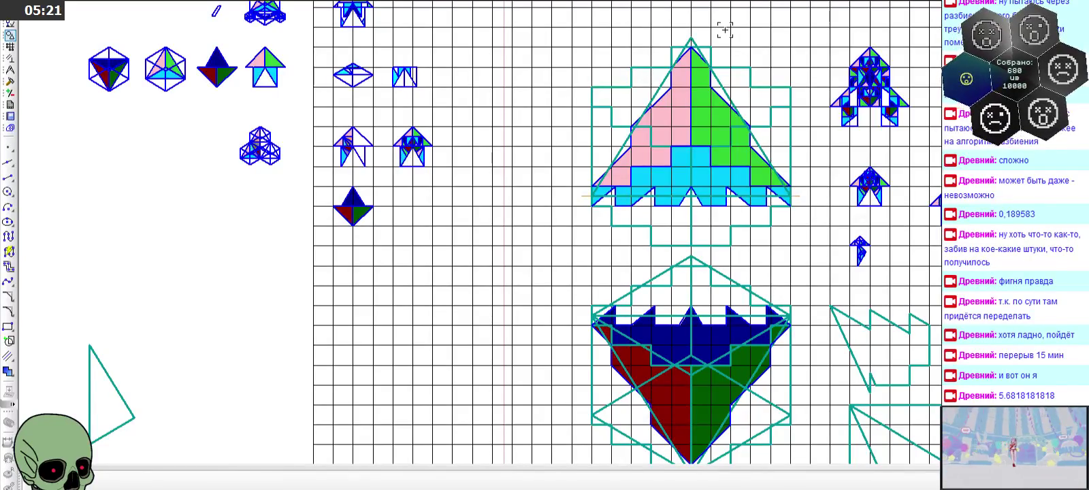
scroll(692, 45, "down", 3)
scroll(633, 102, "down", 1)
scroll(691, 363, "up", 5)
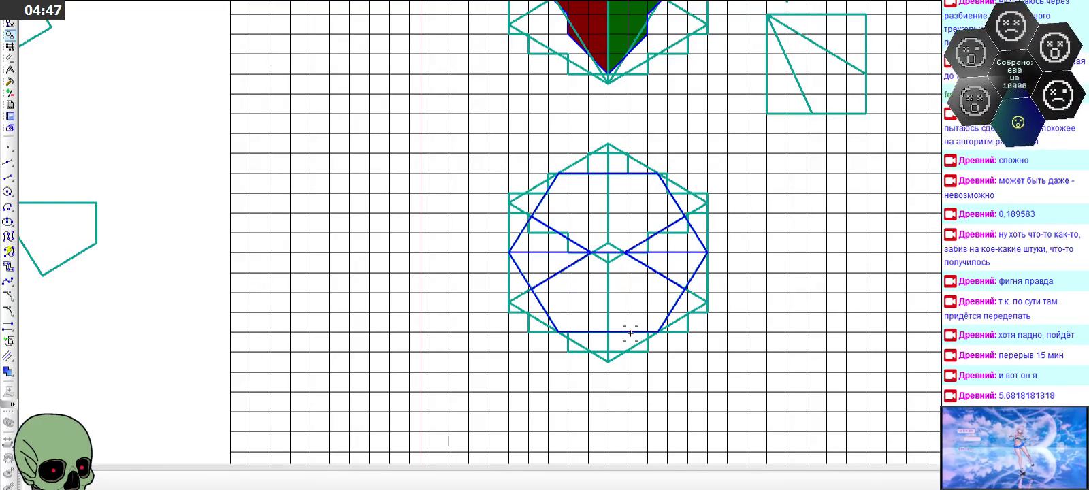
scroll(630, 333, "down", 3)
scroll(631, 333, "down", 3)
scroll(631, 333, "up", 4)
scroll(630, 117, "up", 2)
scroll(613, 102, "down", 3)
scroll(613, 204, "down", 3)
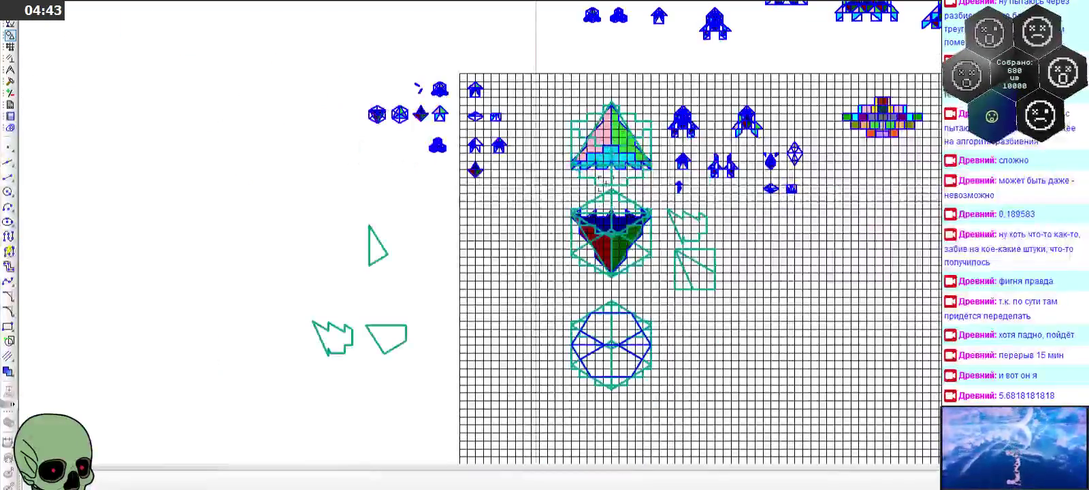
scroll(614, 309, "up", 5)
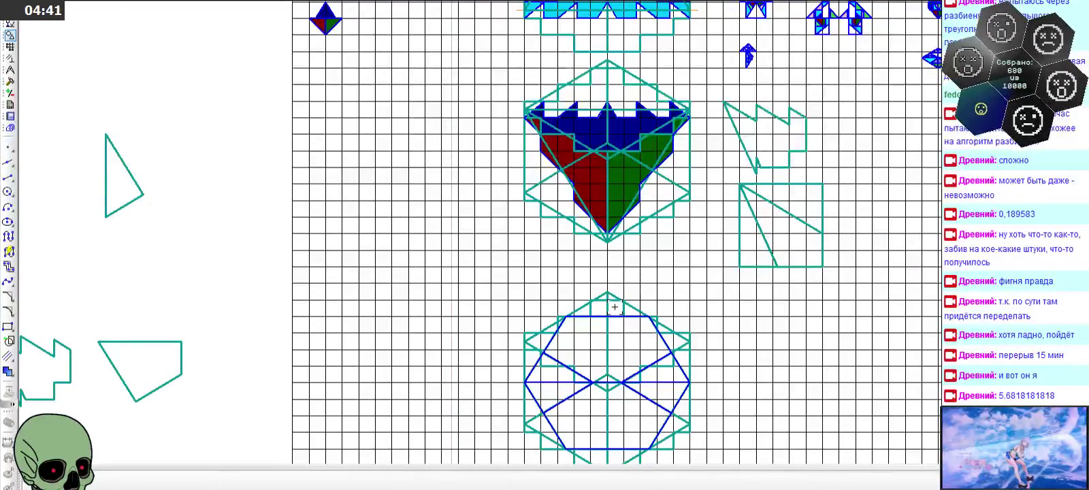
scroll(615, 307, "down", 3)
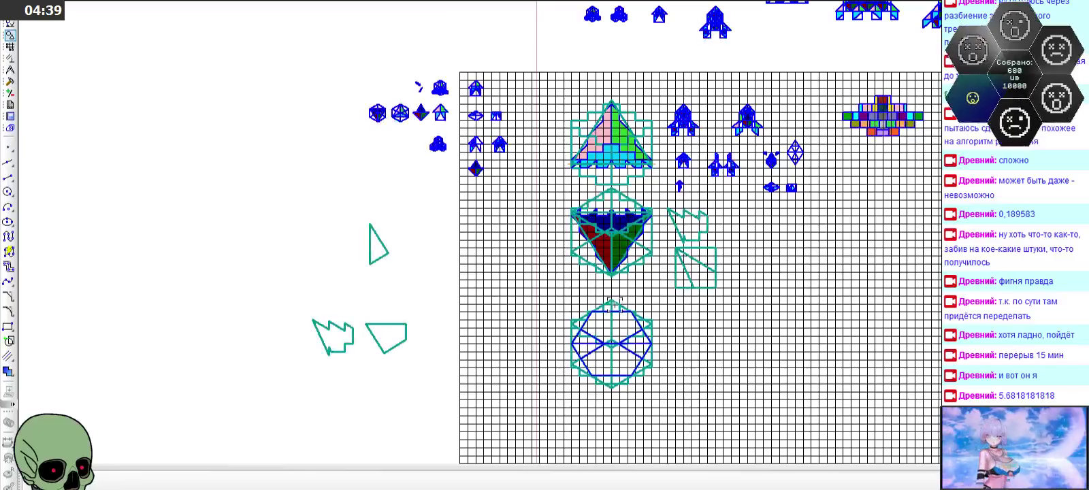
scroll(615, 305, "up", 2)
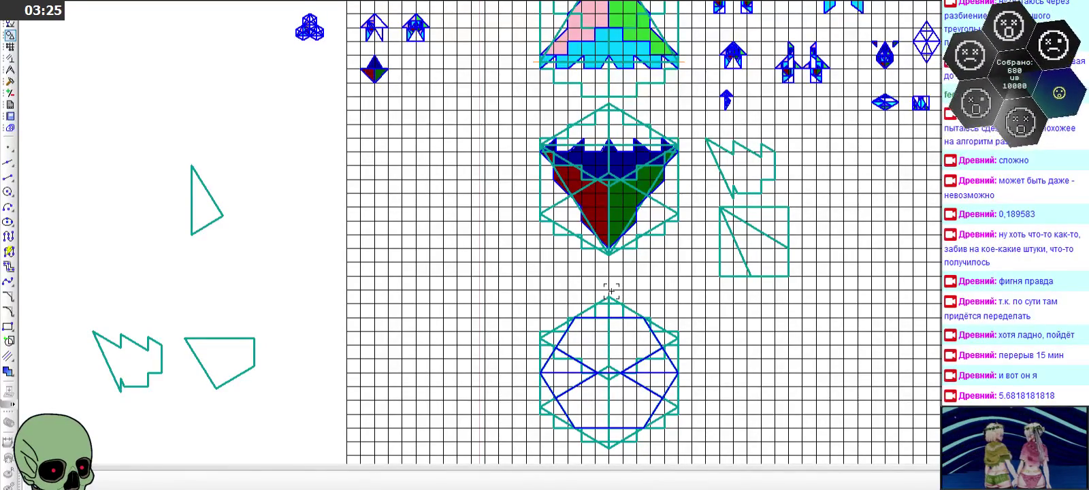
scroll(634, 279, "down", 1)
scroll(626, 412, "up", 2)
scroll(626, 412, "up", 1)
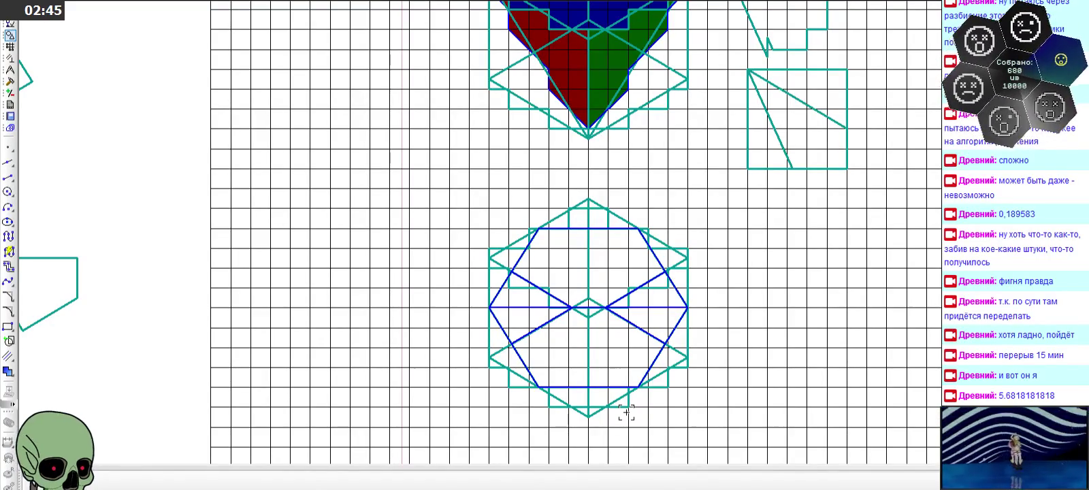
scroll(626, 413, "down", 1)
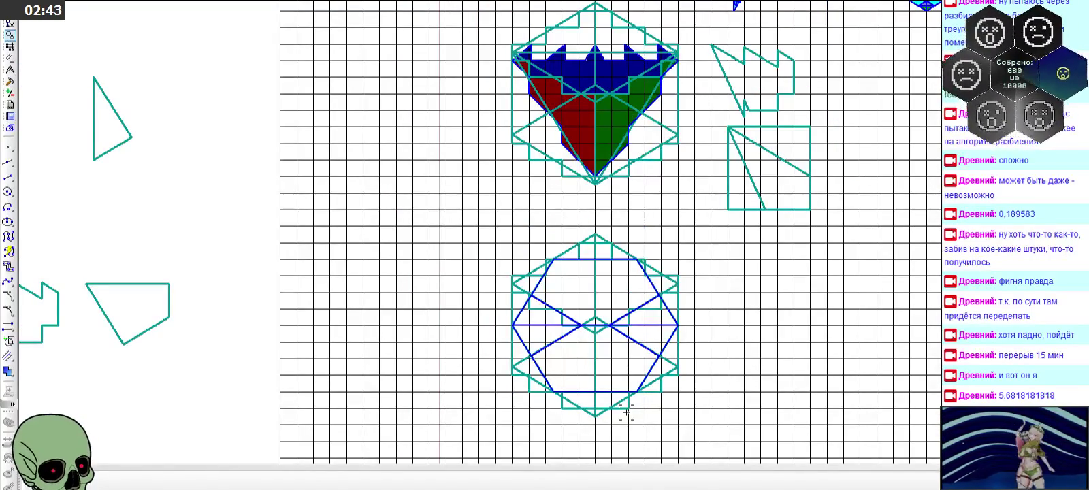